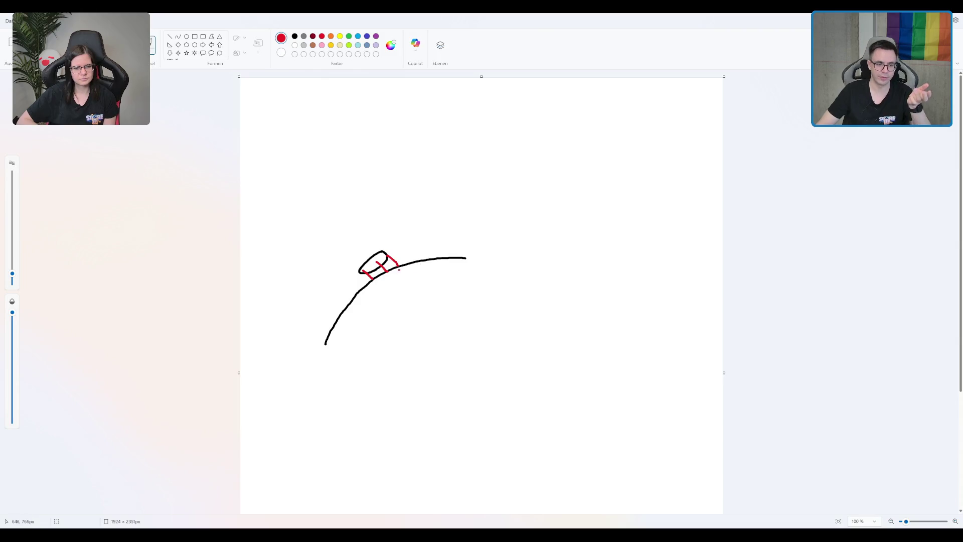
Undo the old ball and red marks, and draw a larger black ellipse ball on the slope.
{"action": "key", "text": "ctrl+z"}
{"action": "key", "text": "ctrl+z"}
{"action": "key", "text": "ctrl+z"}
{"action": "left_click", "coordinate": [294, 36]}
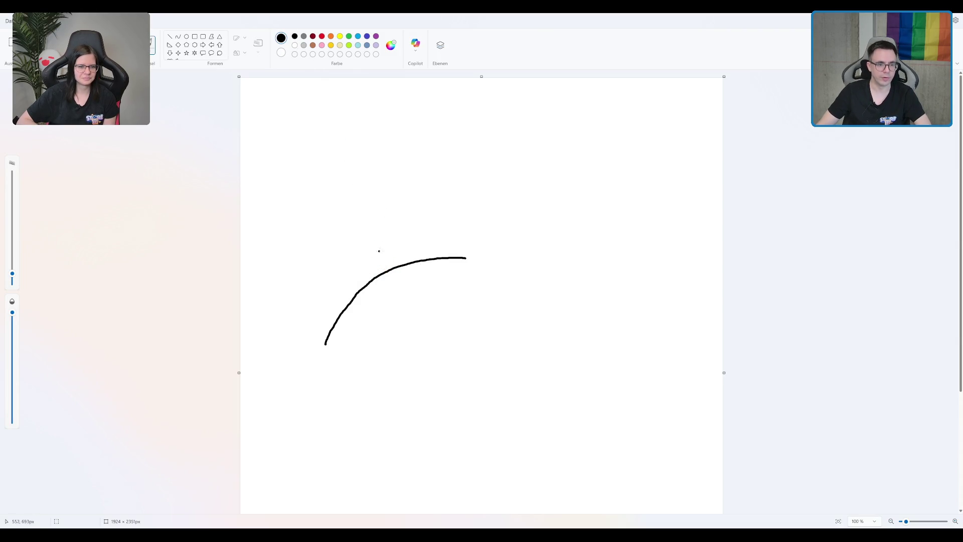
{"action": "mouse_move", "coordinate": [384, 240]}
{"action": "left_mouse_down"}
{"action": "mouse_move", "coordinate": [335, 275]}
{"action": "mouse_move", "coordinate": [379, 270]}
{"action": "mouse_move", "coordinate": [393, 239]}
{"action": "left_mouse_up"}
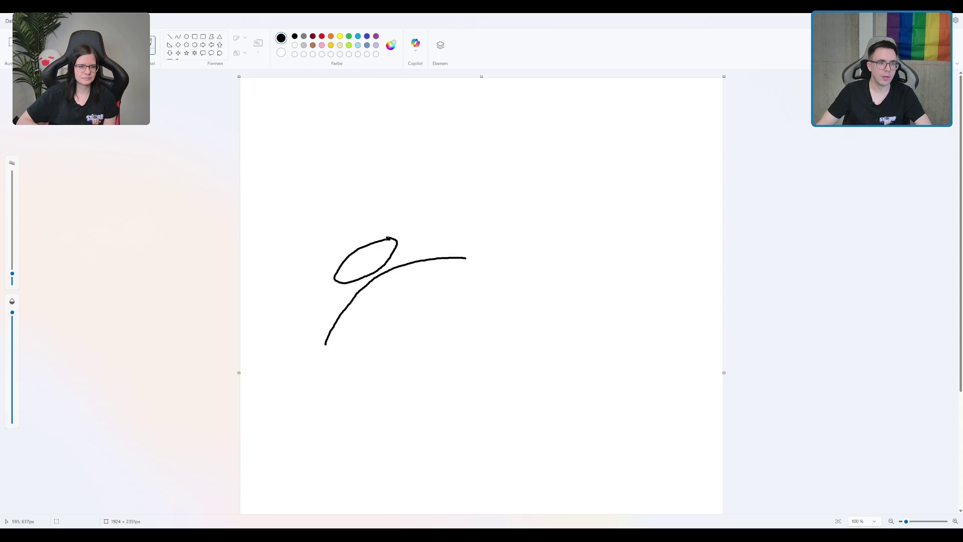
Mark the ball's contact points with short red lines.
{"action": "left_click", "coordinate": [322, 36]}
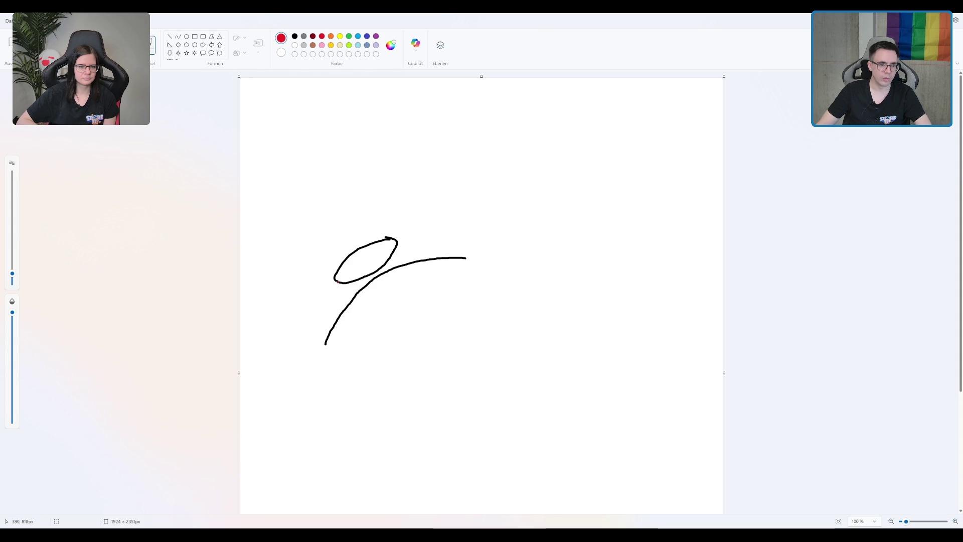
{"action": "left_click_drag", "start_coordinate": [338, 277], "coordinate": [357, 300]}
{"action": "mouse_move", "coordinate": [395, 241]}
{"action": "left_mouse_down"}
{"action": "mouse_move", "coordinate": [409, 263]}
{"action": "mouse_move", "coordinate": [380, 276]}
{"action": "left_mouse_up"}
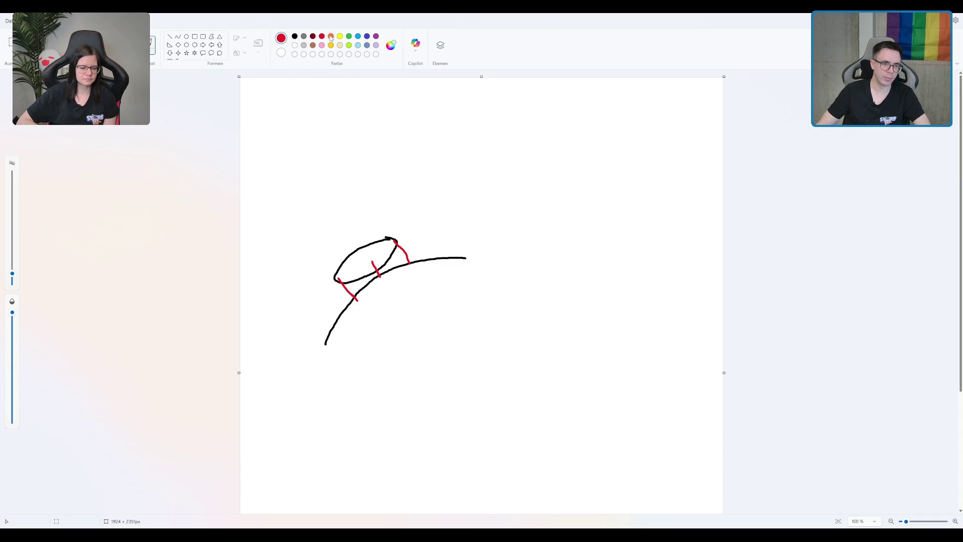
Draw three light-blue arrows pointing up, up-left and left from the contact points, plus a small blue label.
{"action": "left_click", "coordinate": [358, 36]}
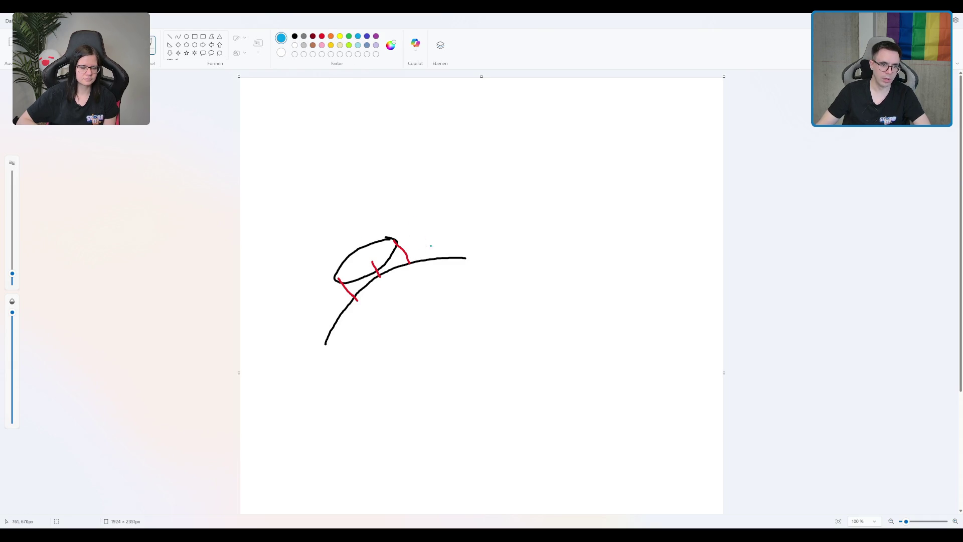
{"action": "left_click_drag", "start_coordinate": [409, 263], "coordinate": [409, 234]}
{"action": "left_click_drag", "start_coordinate": [381, 273], "coordinate": [368, 252]}
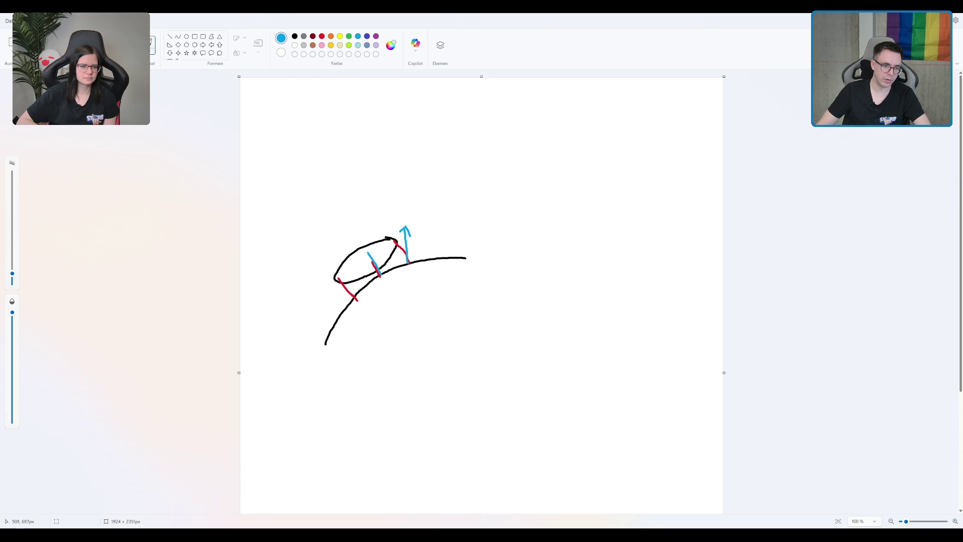
{"action": "mouse_move", "coordinate": [353, 297]}
{"action": "left_mouse_down"}
{"action": "mouse_move", "coordinate": [315, 286]}
{"action": "mouse_move", "coordinate": [323, 296]}
{"action": "left_mouse_up"}
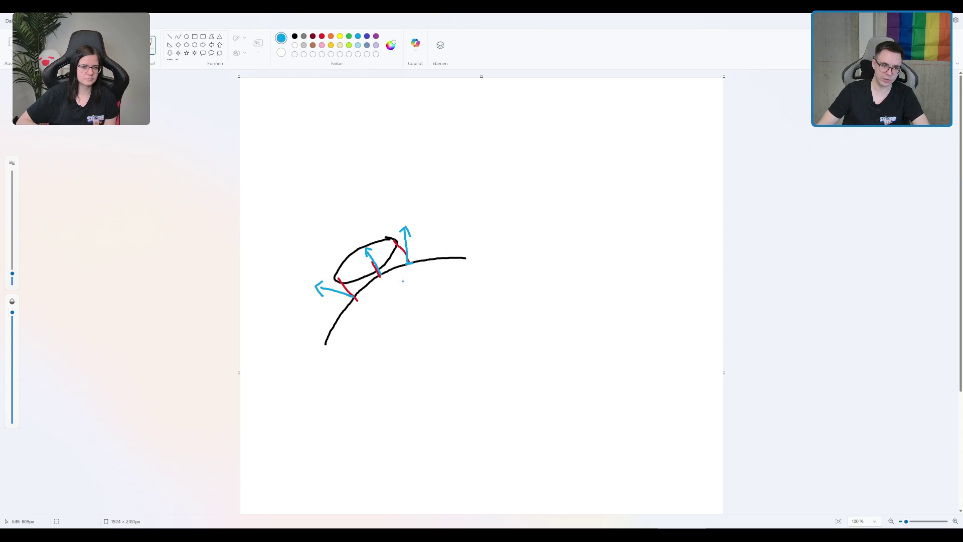
{"action": "left_click_drag", "start_coordinate": [413, 270], "coordinate": [415, 279]}
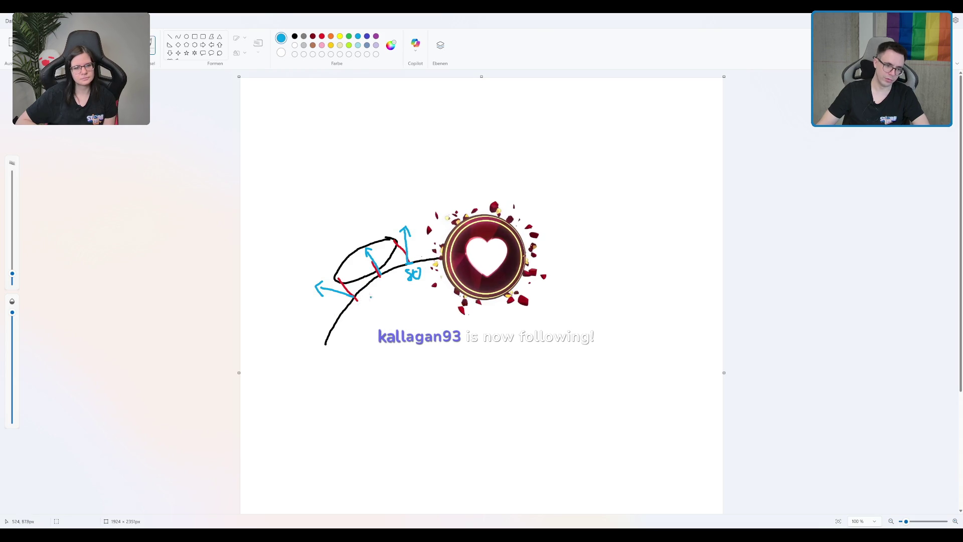
Handwrite blue labels including 70 and 80 below the arrows, and add an upward blue arrow on the curve top.
{"action": "left_click_drag", "start_coordinate": [362, 294], "coordinate": [398, 283]}
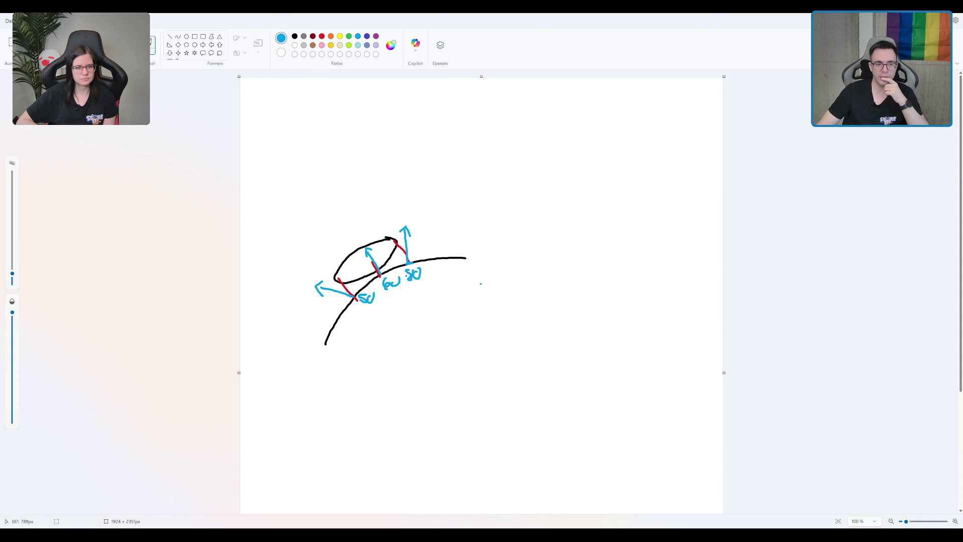
{"action": "mouse_move", "coordinate": [430, 291]}
{"action": "left_mouse_down"}
{"action": "mouse_move", "coordinate": [432, 307]}
{"action": "mouse_move", "coordinate": [444, 304]}
{"action": "left_mouse_up"}
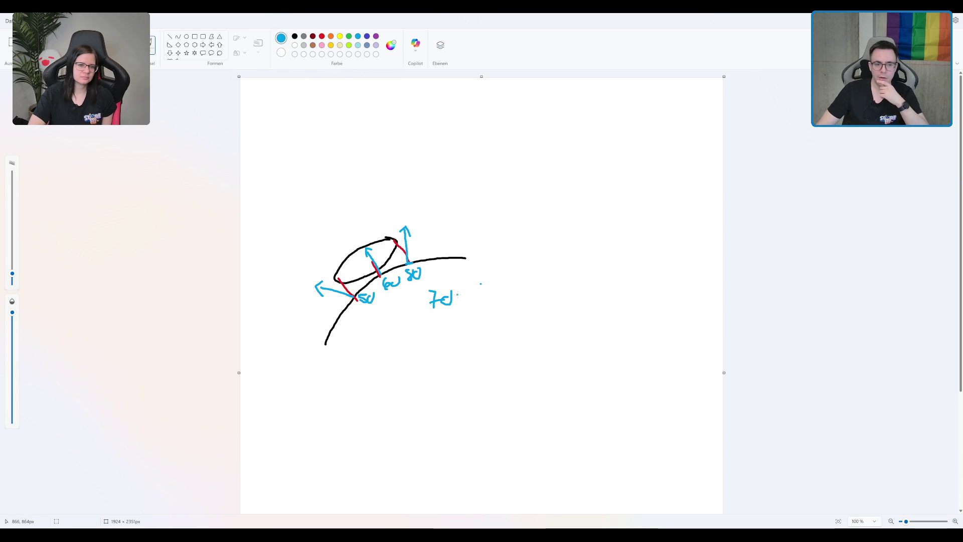
{"action": "left_click_drag", "start_coordinate": [450, 295], "coordinate": [435, 293]}
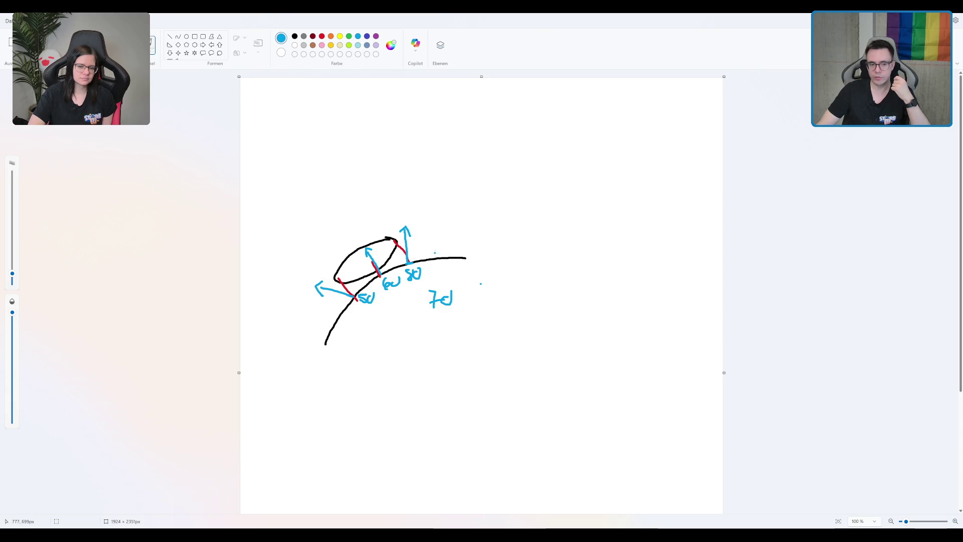
{"action": "mouse_move", "coordinate": [441, 259]}
{"action": "left_mouse_down"}
{"action": "mouse_move", "coordinate": [441, 232]}
{"action": "mouse_move", "coordinate": [436, 274]}
{"action": "mouse_move", "coordinate": [451, 267]}
{"action": "left_mouse_up"}
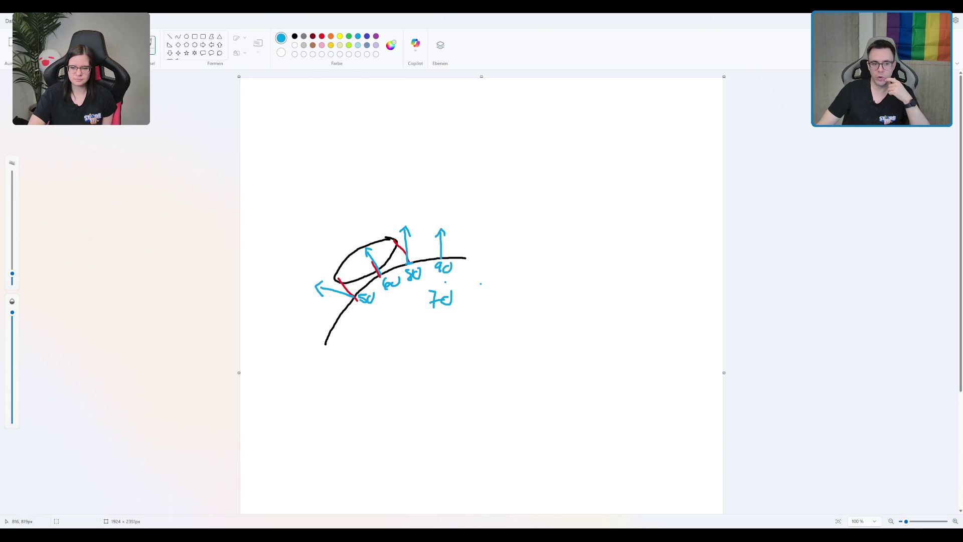
{"action": "left_click_drag", "start_coordinate": [481, 298], "coordinate": [489, 292]}
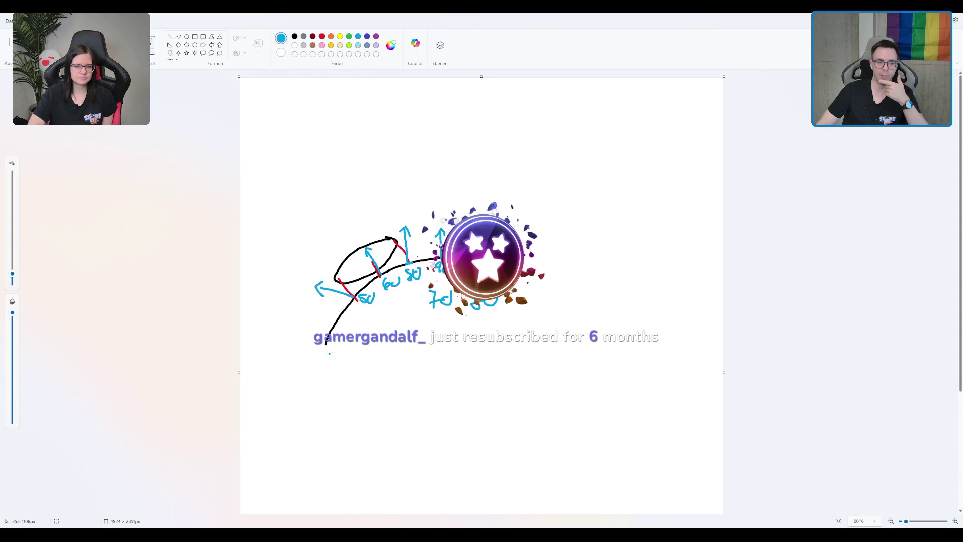
In black, extend the slope into a vertical drop with a ball and contact line against it.
{"action": "left_click", "coordinate": [294, 36]}
{"action": "left_click_drag", "start_coordinate": [327, 346], "coordinate": [325, 412]}
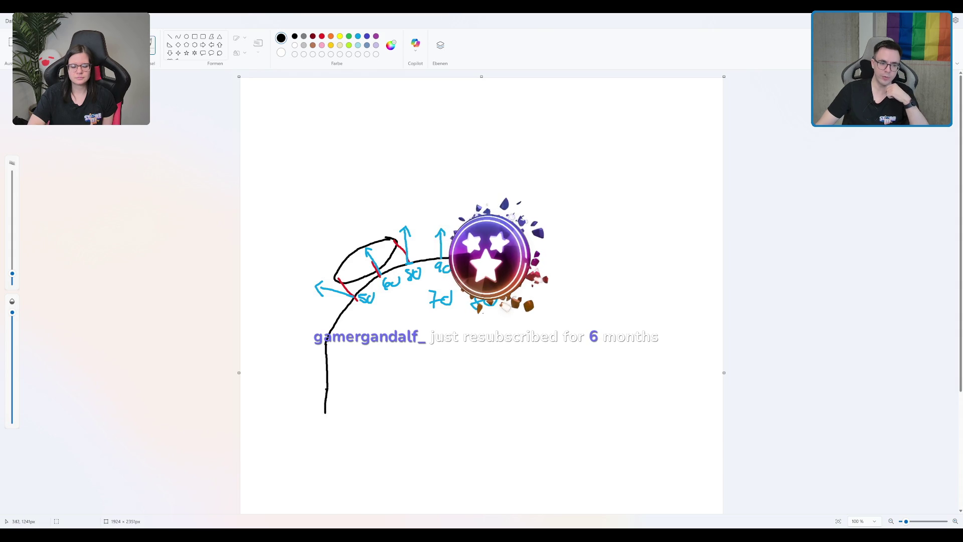
{"action": "mouse_move", "coordinate": [308, 351]}
{"action": "left_mouse_down"}
{"action": "mouse_move", "coordinate": [295, 403]}
{"action": "mouse_move", "coordinate": [312, 357]}
{"action": "left_mouse_up"}
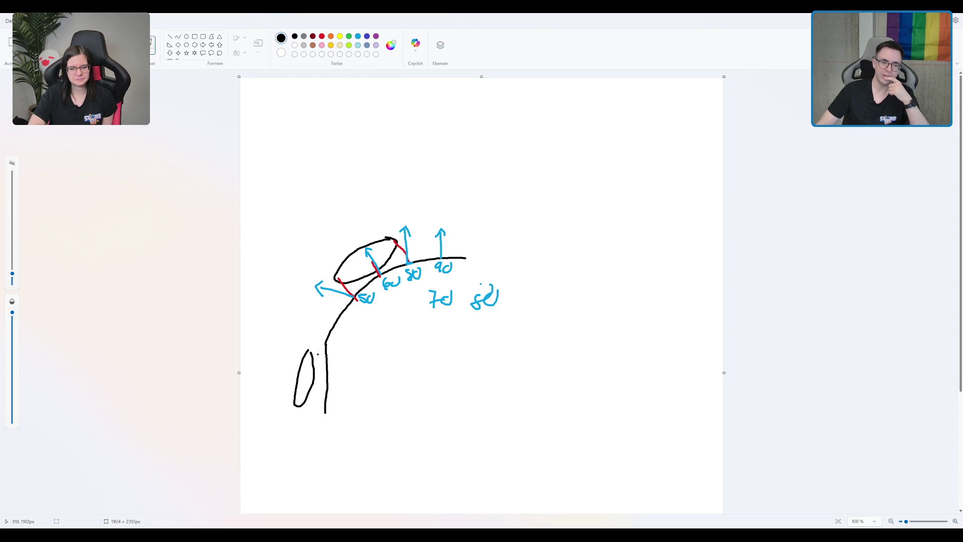
{"action": "mouse_move", "coordinate": [311, 353]}
{"action": "left_mouse_down"}
{"action": "mouse_move", "coordinate": [326, 353]}
{"action": "mouse_move", "coordinate": [320, 402]}
{"action": "left_mouse_up"}
Write 90 beside the lower ball, then undo the label and a stray dash.
{"action": "mouse_move", "coordinate": [357, 360]}
{"action": "left_mouse_down"}
{"action": "mouse_move", "coordinate": [353, 382]}
{"action": "mouse_move", "coordinate": [370, 366]}
{"action": "left_mouse_up"}
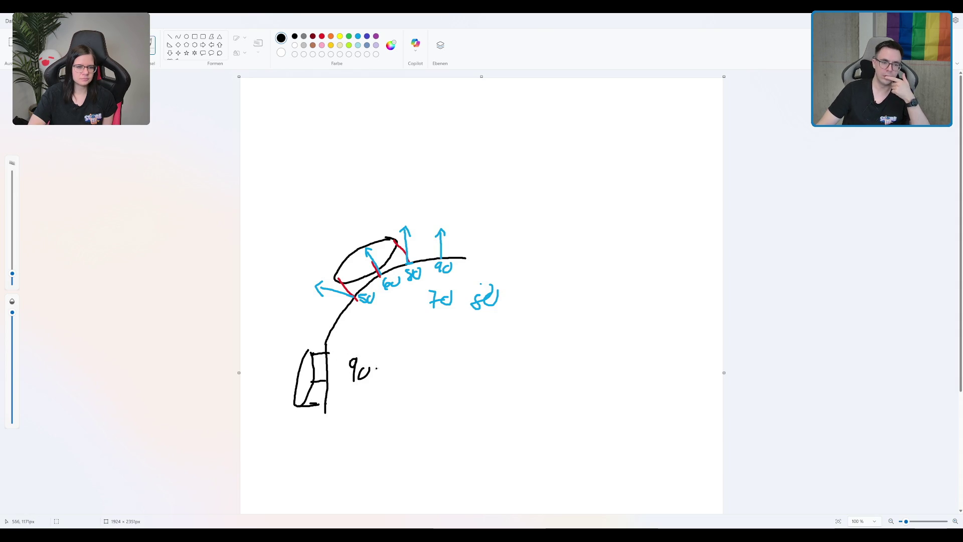
{"action": "key", "text": "ctrl+z"}
{"action": "left_click_drag", "start_coordinate": [383, 377], "coordinate": [414, 376]}
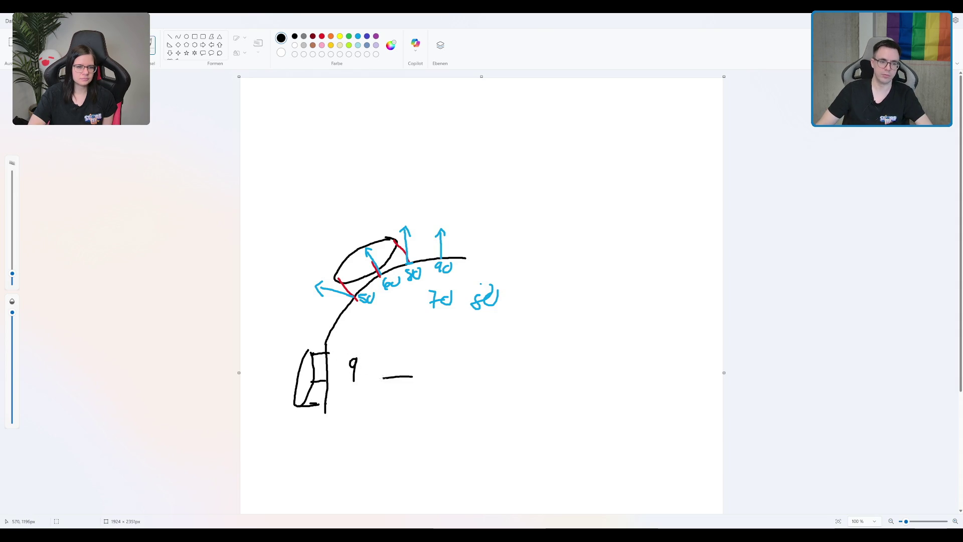
{"action": "key", "text": "ctrl+z"}
{"action": "key", "text": "ctrl+z"}
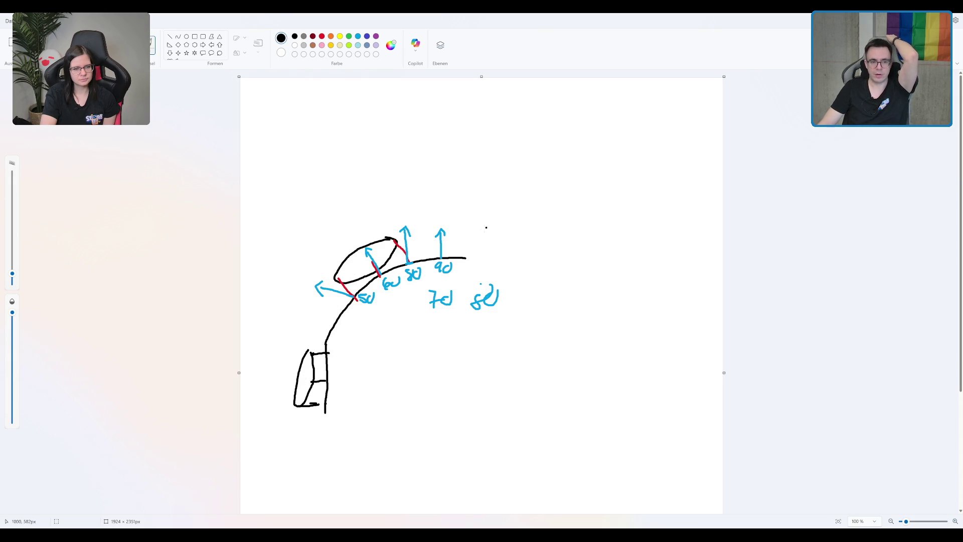
Extend the curve right into a rising hill with a black ball and two contact strokes, undoing a stray stroke.
{"action": "mouse_move", "coordinate": [464, 258]}
{"action": "left_mouse_down"}
{"action": "mouse_move", "coordinate": [548, 243]}
{"action": "mouse_move", "coordinate": [612, 194]}
{"action": "mouse_move", "coordinate": [657, 196]}
{"action": "left_mouse_up"}
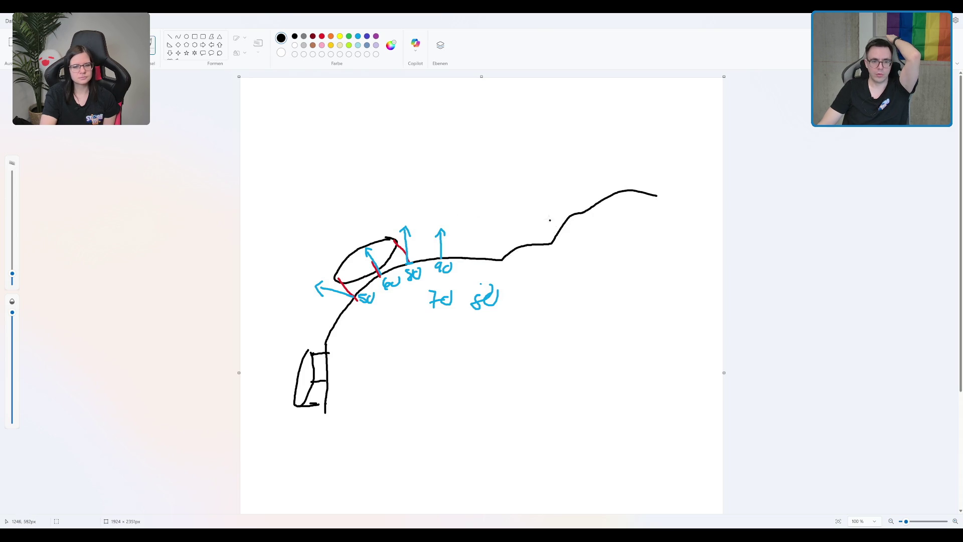
{"action": "mouse_move", "coordinate": [549, 209]}
{"action": "left_mouse_down"}
{"action": "mouse_move", "coordinate": [522, 233]}
{"action": "mouse_move", "coordinate": [555, 209]}
{"action": "mouse_move", "coordinate": [531, 244]}
{"action": "mouse_move", "coordinate": [560, 240]}
{"action": "mouse_move", "coordinate": [569, 217]}
{"action": "left_mouse_up"}
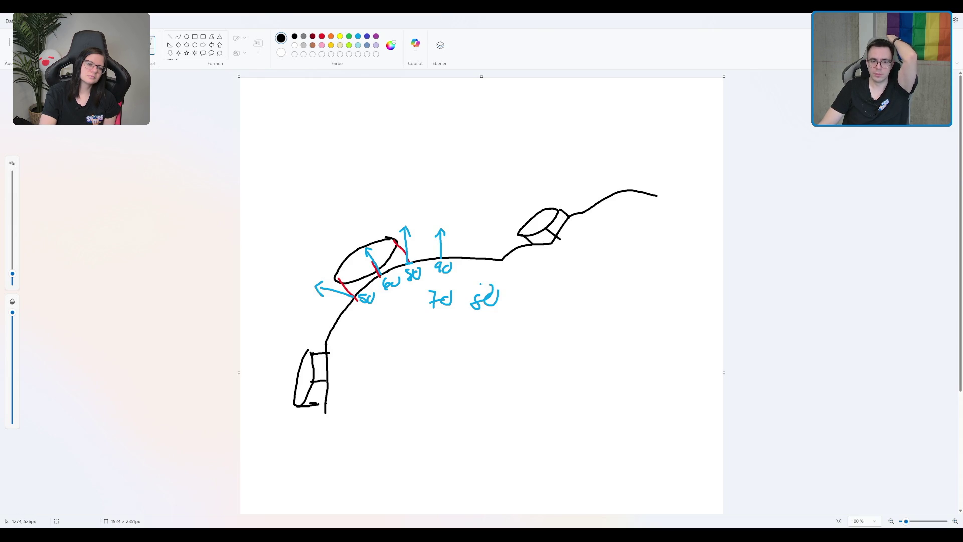
{"action": "left_click_drag", "start_coordinate": [568, 216], "coordinate": [560, 197]}
{"action": "mouse_move", "coordinate": [555, 236]}
{"action": "left_mouse_down"}
{"action": "mouse_move", "coordinate": [525, 234]}
{"action": "mouse_move", "coordinate": [520, 206]}
{"action": "left_mouse_up"}
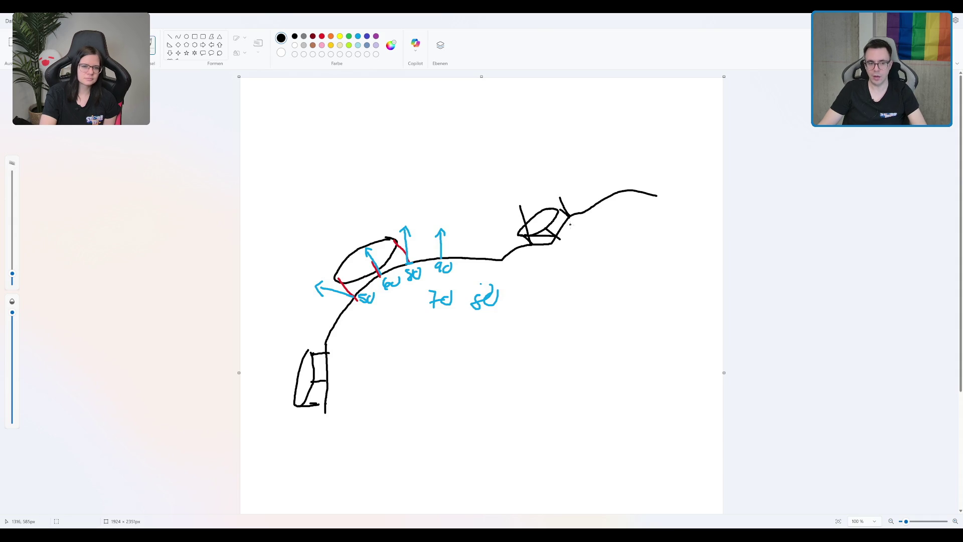
{"action": "mouse_move", "coordinate": [550, 279]}
{"action": "left_mouse_down"}
{"action": "mouse_move", "coordinate": [547, 344]}
{"action": "mouse_move", "coordinate": [589, 370]}
{"action": "left_mouse_up"}
{"action": "key", "text": "ctrl+z"}
Draw an upright oval at lower right, and in red mark its top, bottom and the hill ball's contact.
{"action": "mouse_move", "coordinate": [602, 302]}
{"action": "left_mouse_down"}
{"action": "mouse_move", "coordinate": [597, 380]}
{"action": "mouse_move", "coordinate": [603, 303]}
{"action": "left_mouse_up"}
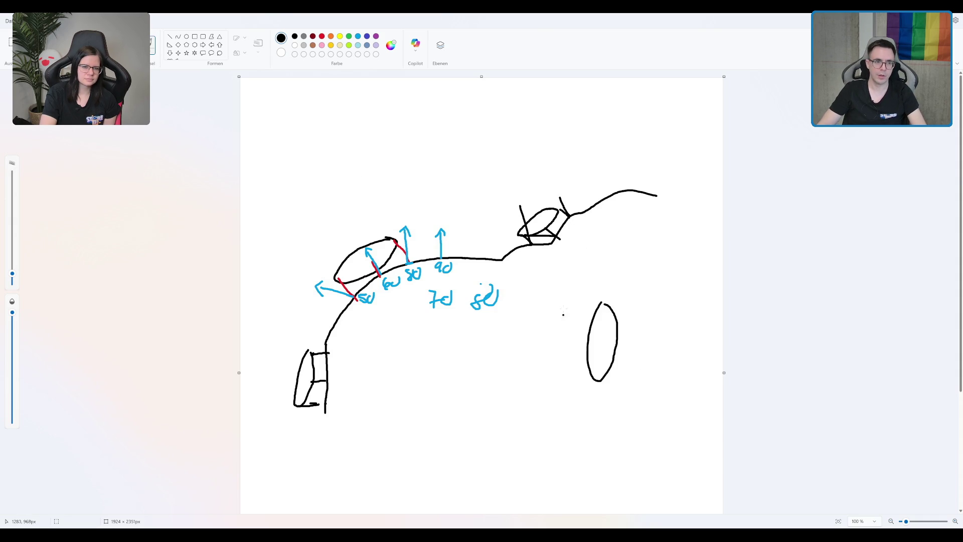
{"action": "left_click", "coordinate": [322, 36]}
{"action": "left_click_drag", "start_coordinate": [524, 220], "coordinate": [525, 224]}
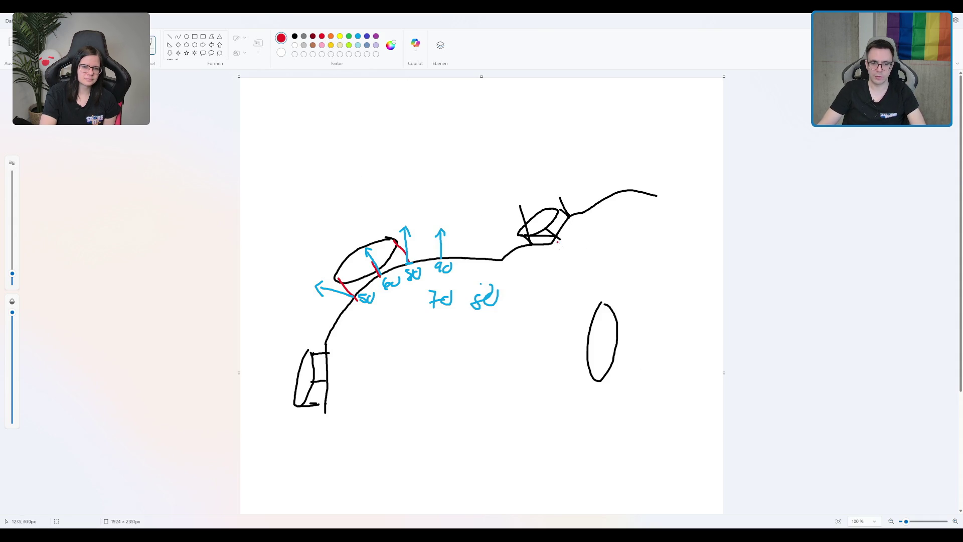
{"action": "left_click_drag", "start_coordinate": [603, 301], "coordinate": [601, 301]}
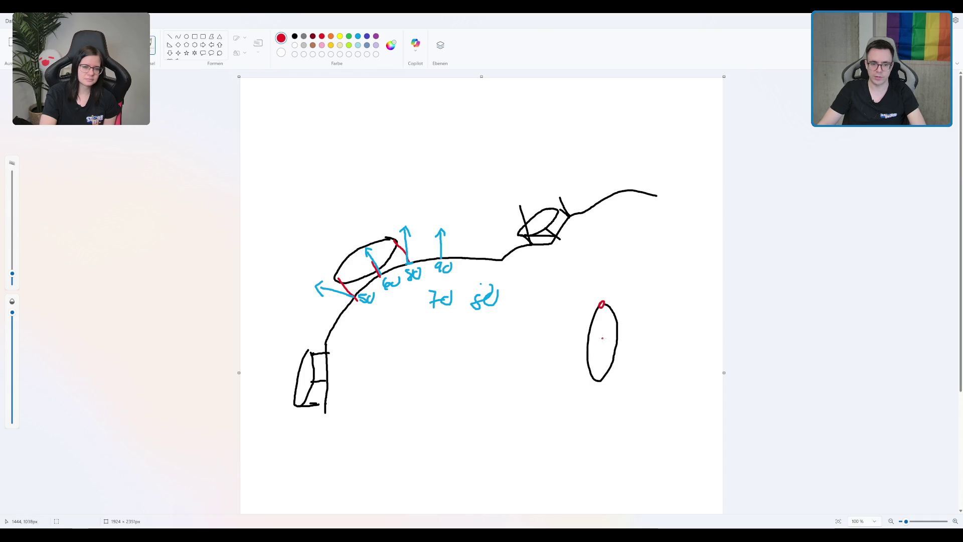
{"action": "left_click_drag", "start_coordinate": [599, 377], "coordinate": [601, 380]}
Add red marks left and right of the upright oval and begin a red cross over the right ski.
{"action": "mouse_move", "coordinate": [575, 304]}
{"action": "left_mouse_down"}
{"action": "mouse_move", "coordinate": [576, 344]}
{"action": "mouse_move", "coordinate": [580, 336]}
{"action": "left_mouse_up"}
{"action": "left_click_drag", "start_coordinate": [576, 369], "coordinate": [583, 370]}
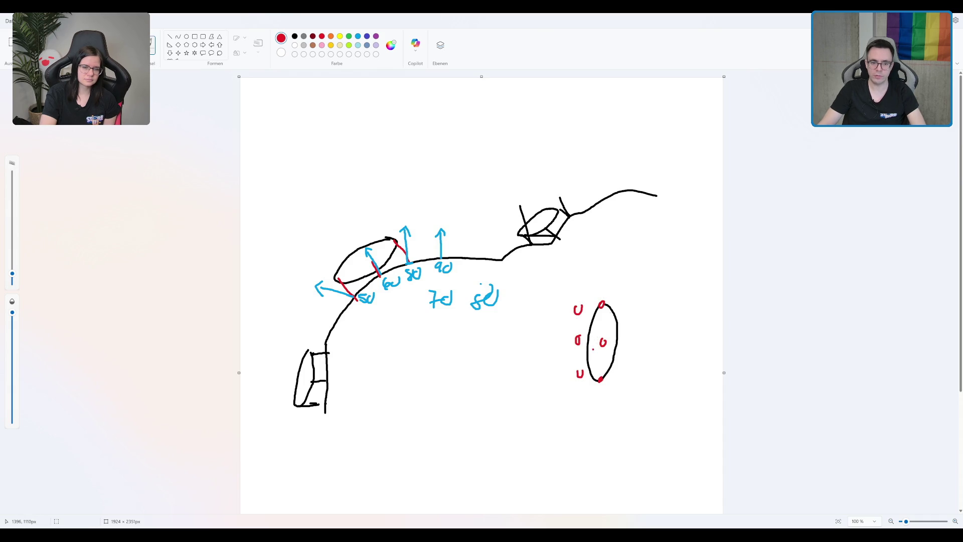
{"action": "left_click_drag", "start_coordinate": [629, 300], "coordinate": [629, 367]}
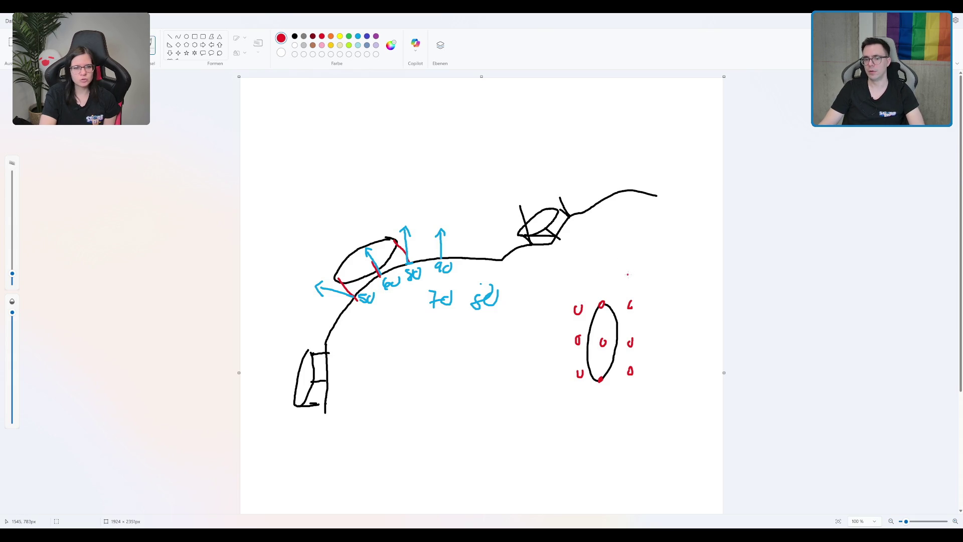
{"action": "left_click_drag", "start_coordinate": [574, 304], "coordinate": [580, 307]}
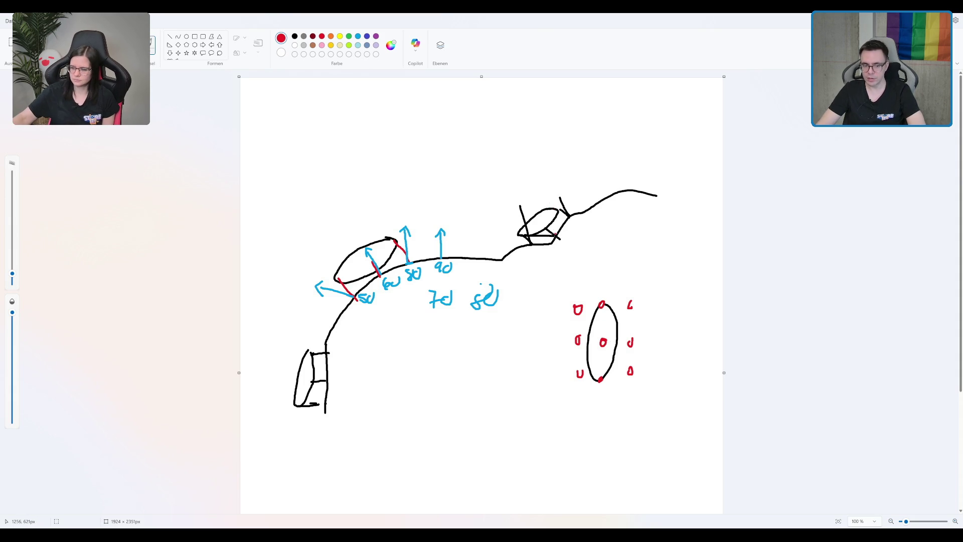
{"action": "left_click_drag", "start_coordinate": [547, 229], "coordinate": [564, 241]}
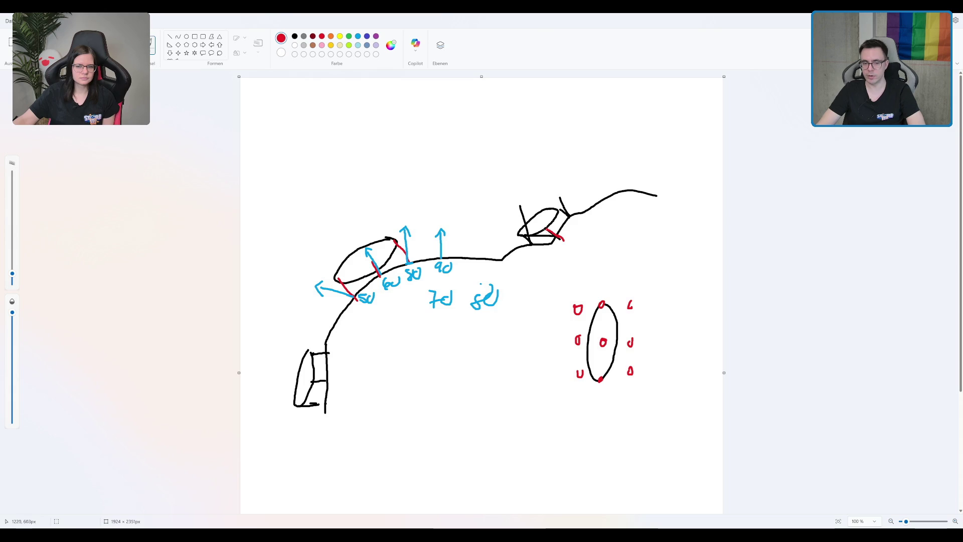
Complete the red X over the right ski, touch up the left marks, and draw a small black ball.
{"action": "mouse_move", "coordinate": [566, 220]}
{"action": "left_mouse_down"}
{"action": "mouse_move", "coordinate": [551, 244]}
{"action": "mouse_move", "coordinate": [572, 210]}
{"action": "left_mouse_up"}
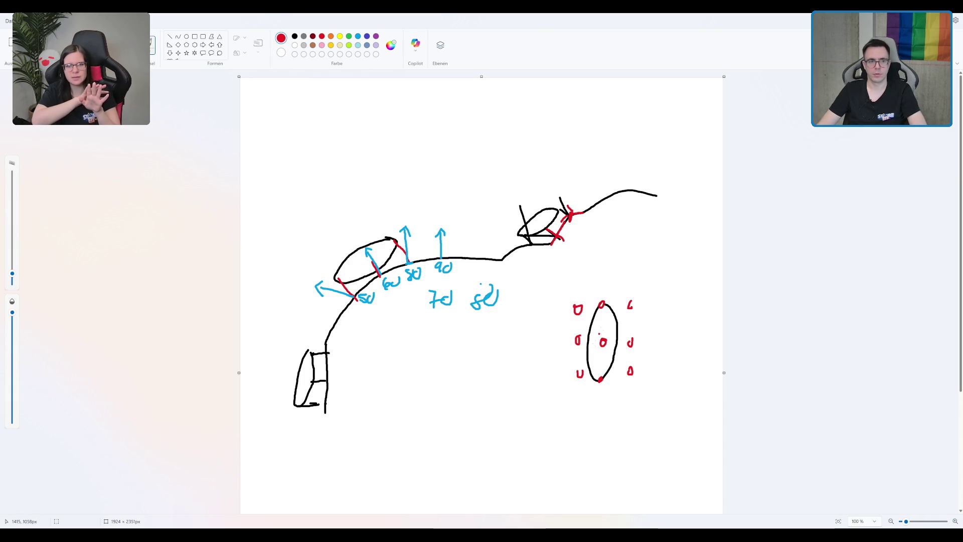
{"action": "left_click", "coordinate": [295, 37]}
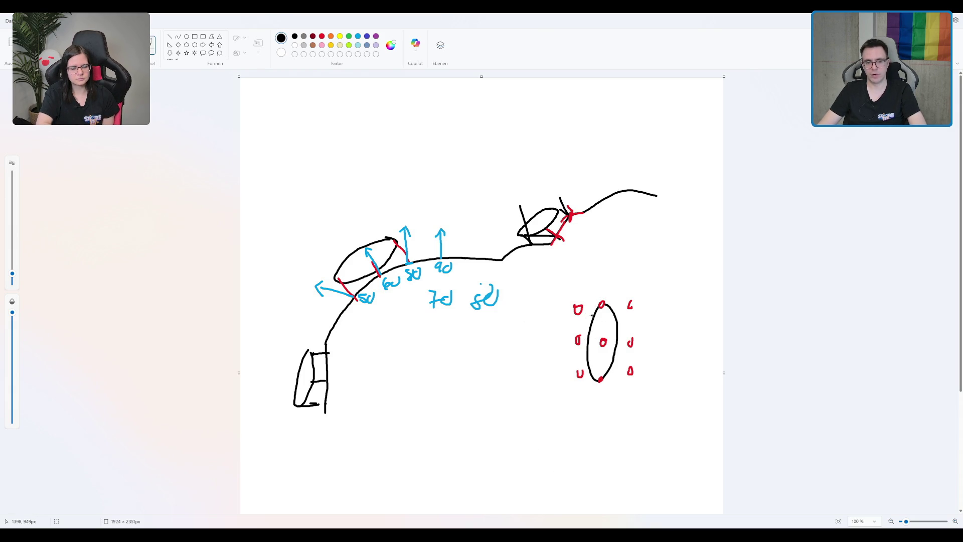
{"action": "left_click_drag", "start_coordinate": [575, 306], "coordinate": [581, 375]}
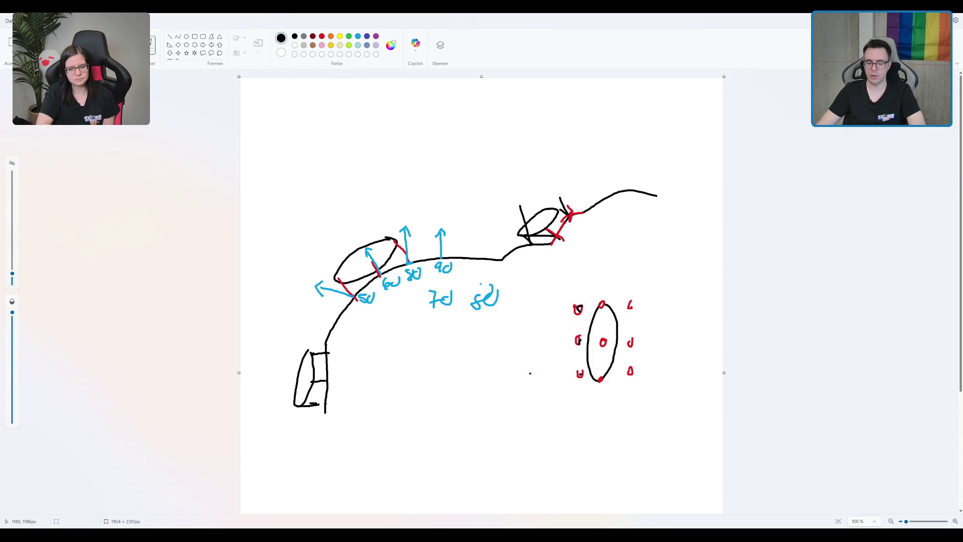
{"action": "mouse_move", "coordinate": [540, 409]}
{"action": "left_mouse_down"}
{"action": "mouse_move", "coordinate": [542, 424]}
{"action": "mouse_move", "coordinate": [541, 408]}
{"action": "mouse_move", "coordinate": [507, 408]}
{"action": "mouse_move", "coordinate": [484, 379]}
{"action": "left_mouse_up"}
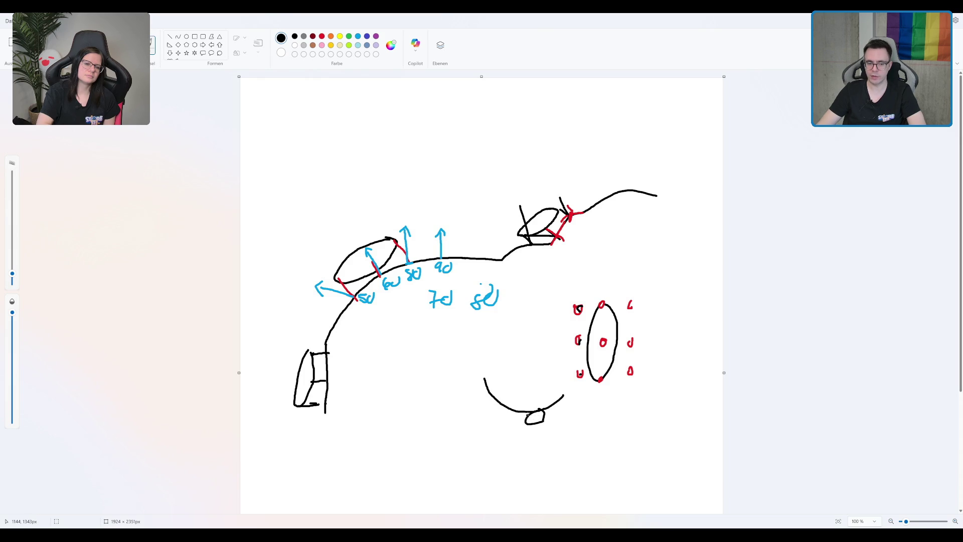
Hatch the underside of the curved dip and draw a ledge with a small stick figure below it.
{"action": "mouse_move", "coordinate": [505, 423]}
{"action": "left_mouse_down"}
{"action": "mouse_move", "coordinate": [516, 412]}
{"action": "mouse_move", "coordinate": [483, 389]}
{"action": "mouse_move", "coordinate": [487, 377]}
{"action": "left_mouse_up"}
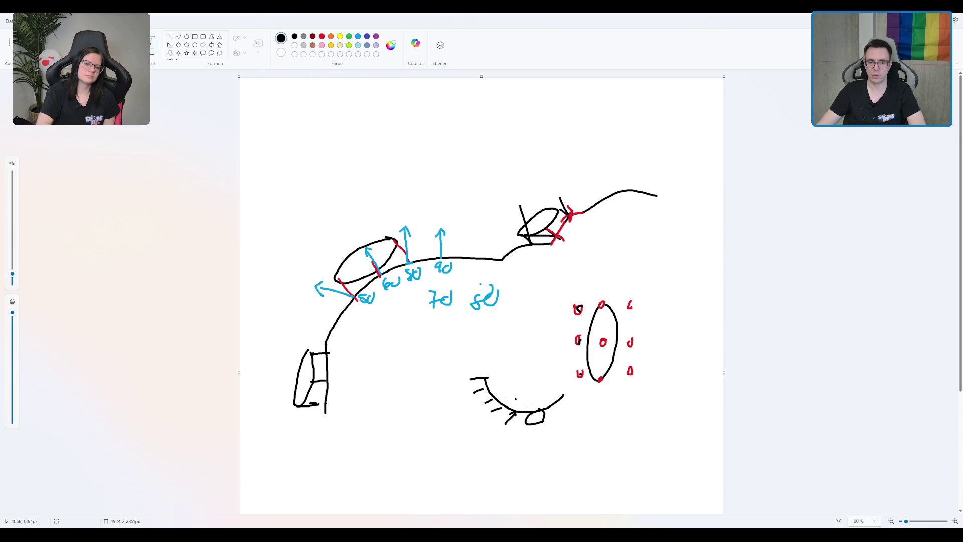
{"action": "left_click_drag", "start_coordinate": [566, 413], "coordinate": [555, 403]}
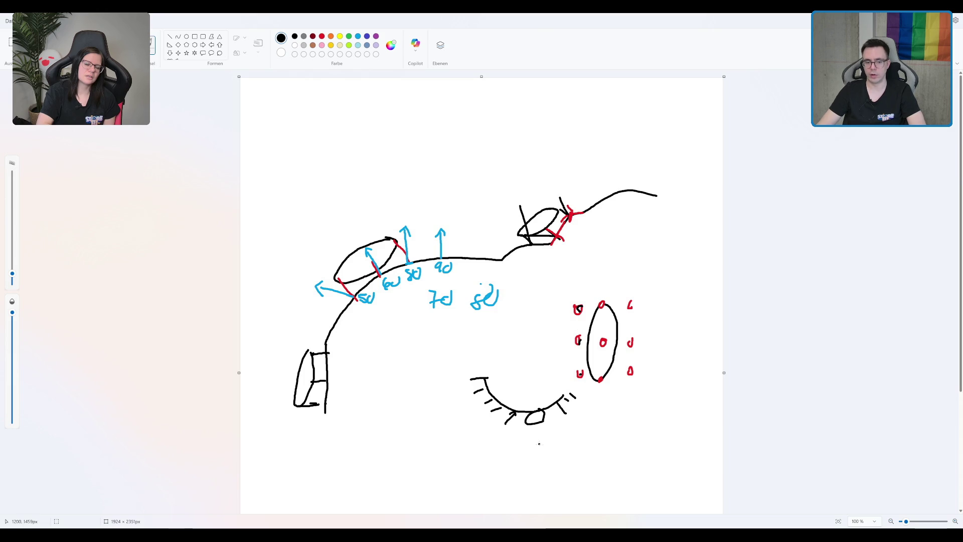
{"action": "mouse_move", "coordinate": [549, 484]}
{"action": "left_mouse_down"}
{"action": "mouse_move", "coordinate": [585, 457]}
{"action": "mouse_move", "coordinate": [552, 442]}
{"action": "mouse_move", "coordinate": [566, 458]}
{"action": "mouse_move", "coordinate": [543, 463]}
{"action": "left_mouse_up"}
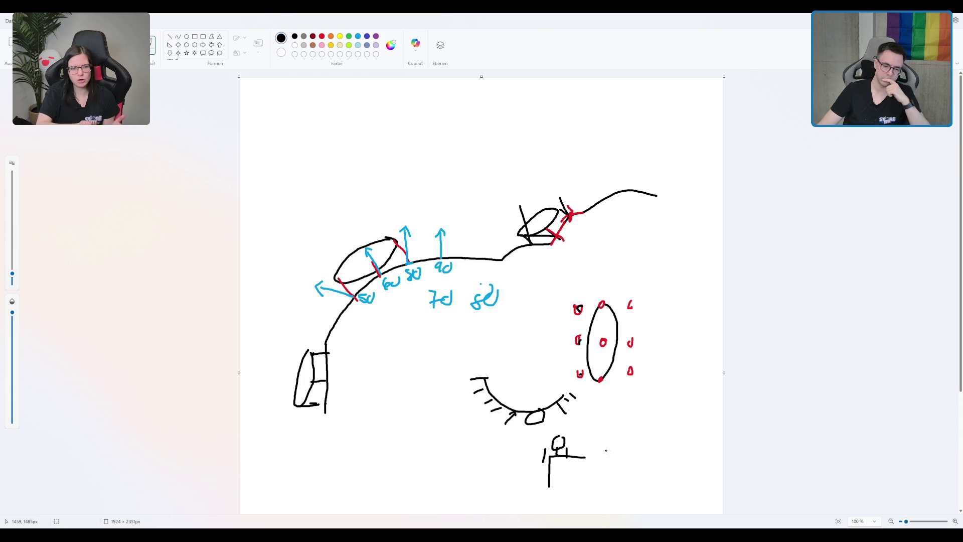
Draw a curved pit beside the figure, undo a stray line, then clear the entire canvas.
{"action": "mouse_move", "coordinate": [584, 457]}
{"action": "left_mouse_down"}
{"action": "mouse_move", "coordinate": [601, 466]}
{"action": "mouse_move", "coordinate": [649, 456]}
{"action": "mouse_move", "coordinate": [592, 452]}
{"action": "mouse_move", "coordinate": [594, 468]}
{"action": "mouse_move", "coordinate": [603, 466]}
{"action": "mouse_move", "coordinate": [597, 442]}
{"action": "mouse_move", "coordinate": [616, 442]}
{"action": "mouse_move", "coordinate": [580, 443]}
{"action": "mouse_move", "coordinate": [614, 442]}
{"action": "left_mouse_up"}
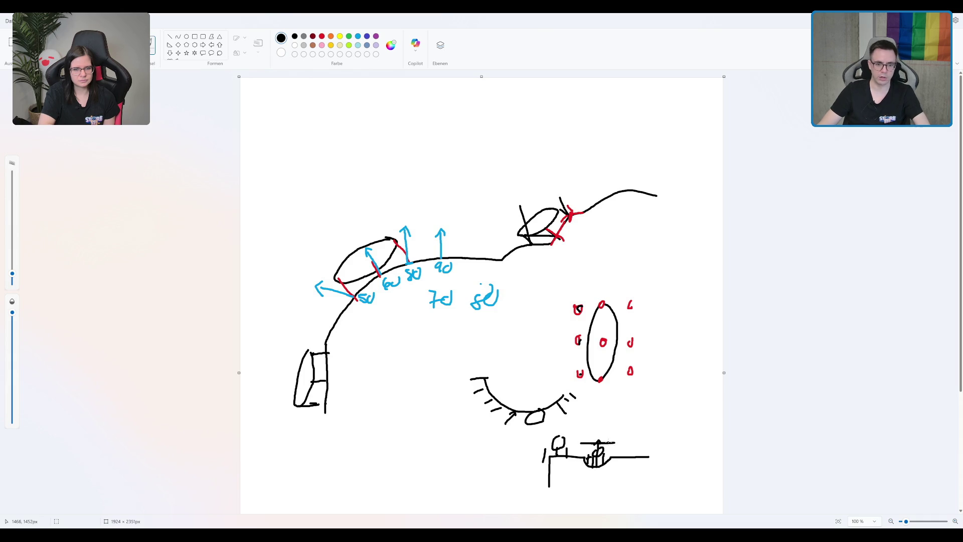
{"action": "key", "text": "ctrl+z"}
{"action": "key", "text": "ctrl+z"}
{"action": "key", "text": "ctrl+z"}
{"action": "key", "text": "ctrl+z"}
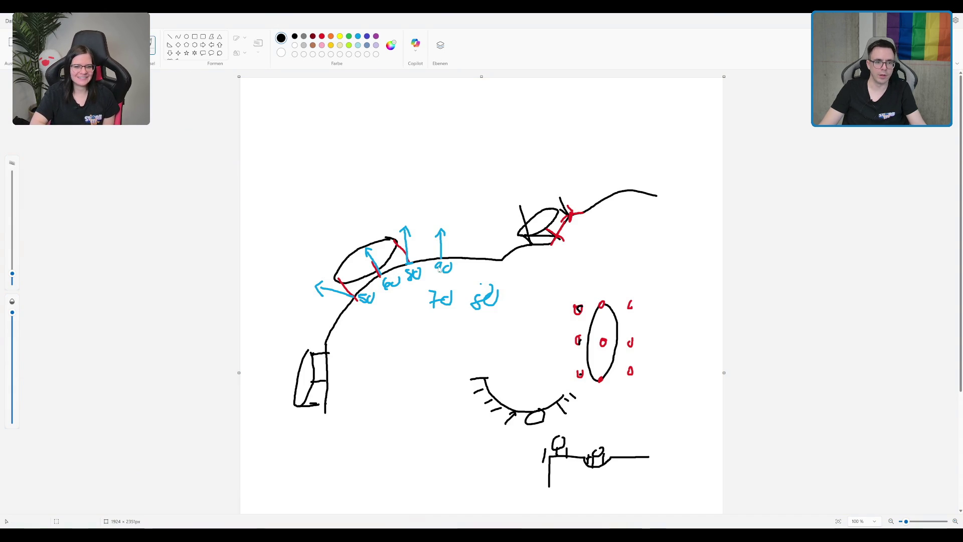
{"action": "key", "text": "ctrl+a"}
{"action": "key", "text": "Delete"}
Draw a ground line dipping into a trough with a small ball above the dip.
{"action": "mouse_move", "coordinate": [312, 307]}
{"action": "left_mouse_down"}
{"action": "mouse_move", "coordinate": [404, 312]}
{"action": "mouse_move", "coordinate": [425, 339]}
{"action": "mouse_move", "coordinate": [501, 354]}
{"action": "mouse_move", "coordinate": [531, 314]}
{"action": "mouse_move", "coordinate": [662, 313]}
{"action": "left_mouse_up"}
{"action": "mouse_move", "coordinate": [467, 279]}
{"action": "left_mouse_down"}
{"action": "mouse_move", "coordinate": [463, 301]}
{"action": "mouse_move", "coordinate": [476, 276]}
{"action": "mouse_move", "coordinate": [465, 277]}
{"action": "left_mouse_up"}
{"action": "left_click_drag", "start_coordinate": [472, 311], "coordinate": [473, 310]}
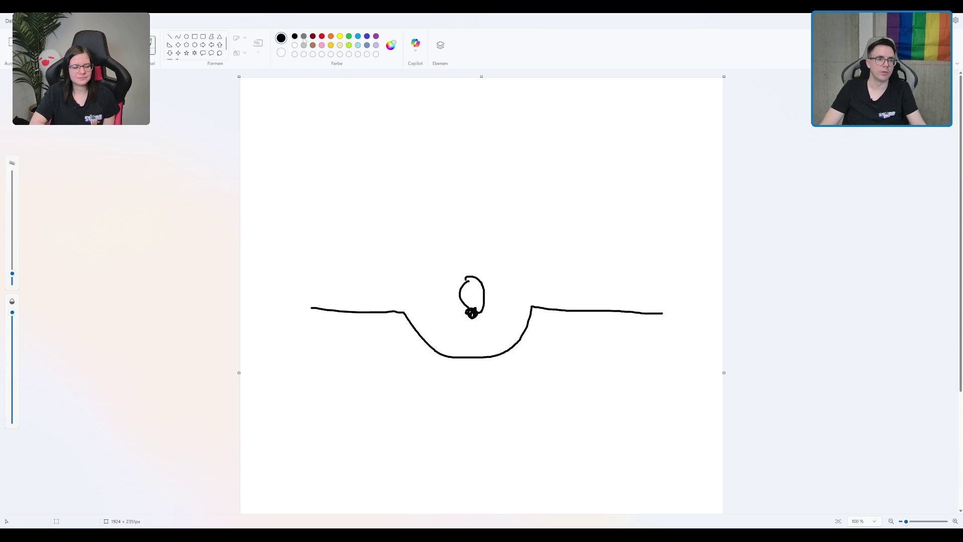
Add three red vertical lines in the trough and a green arrow pointing up at the ball.
{"action": "left_click", "coordinate": [321, 36]}
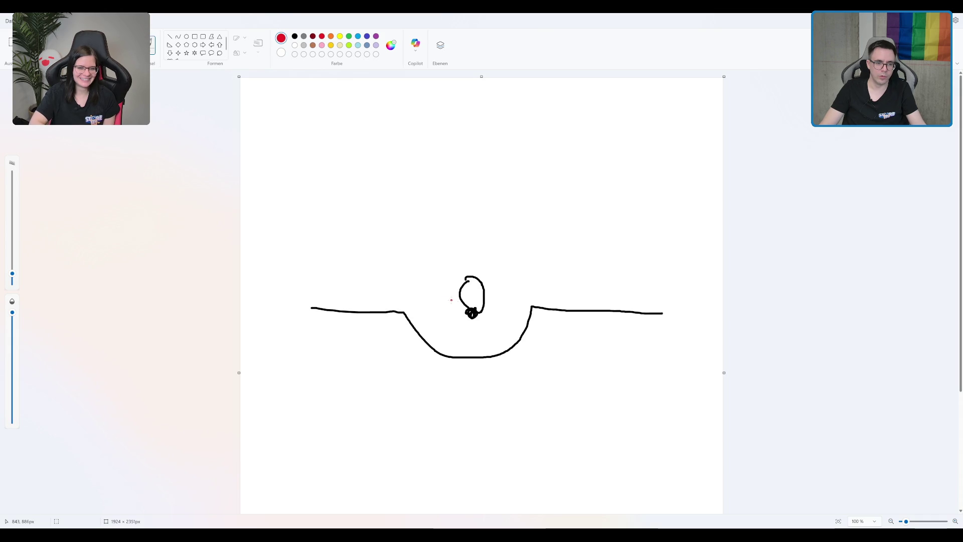
{"action": "left_click_drag", "start_coordinate": [438, 301], "coordinate": [438, 344]}
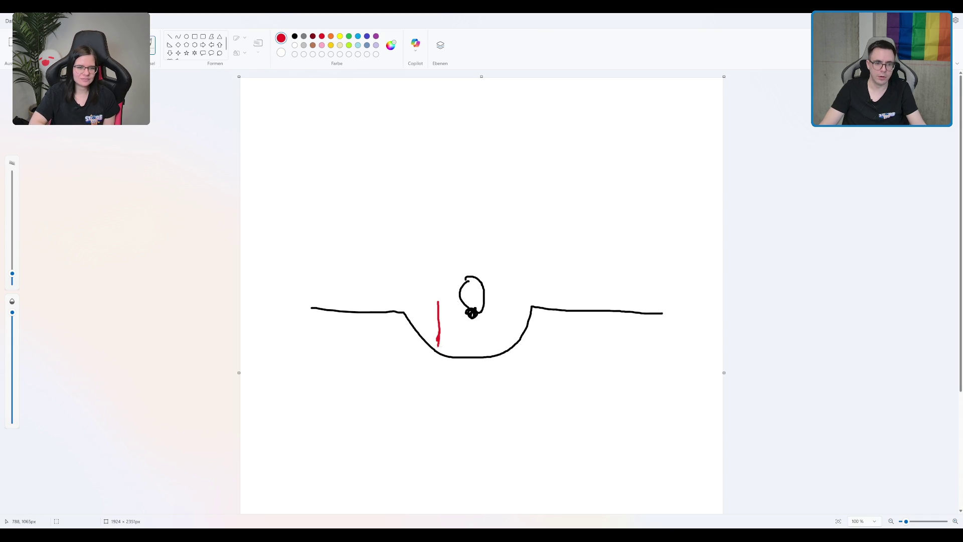
{"action": "left_click_drag", "start_coordinate": [504, 298], "coordinate": [502, 351]}
{"action": "left_click_drag", "start_coordinate": [474, 313], "coordinate": [473, 352]}
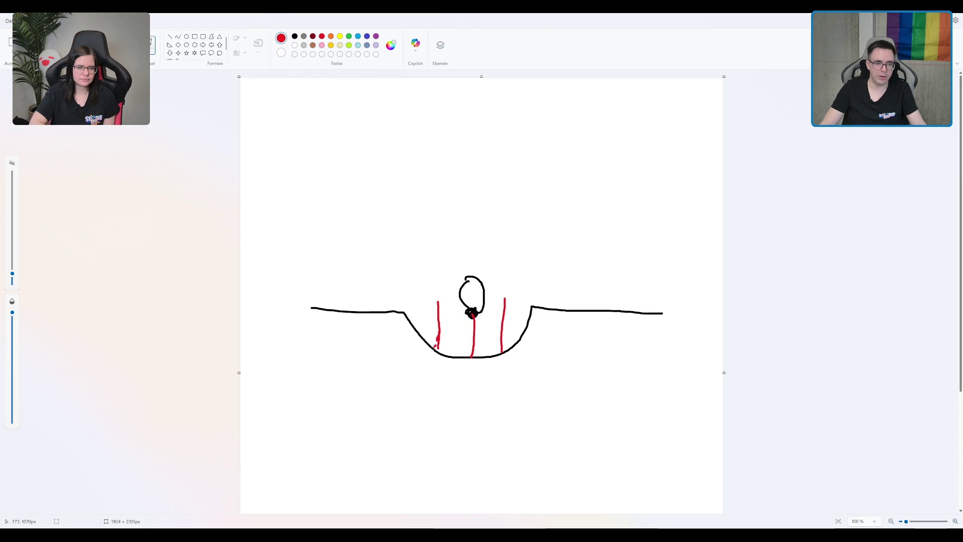
{"action": "left_click", "coordinate": [349, 36]}
{"action": "mouse_move", "coordinate": [436, 349]}
{"action": "left_mouse_down"}
{"action": "mouse_move", "coordinate": [477, 323]}
{"action": "mouse_move", "coordinate": [494, 330]}
{"action": "mouse_move", "coordinate": [469, 337]}
{"action": "mouse_move", "coordinate": [470, 315]}
{"action": "mouse_move", "coordinate": [481, 321]}
{"action": "left_mouse_up"}
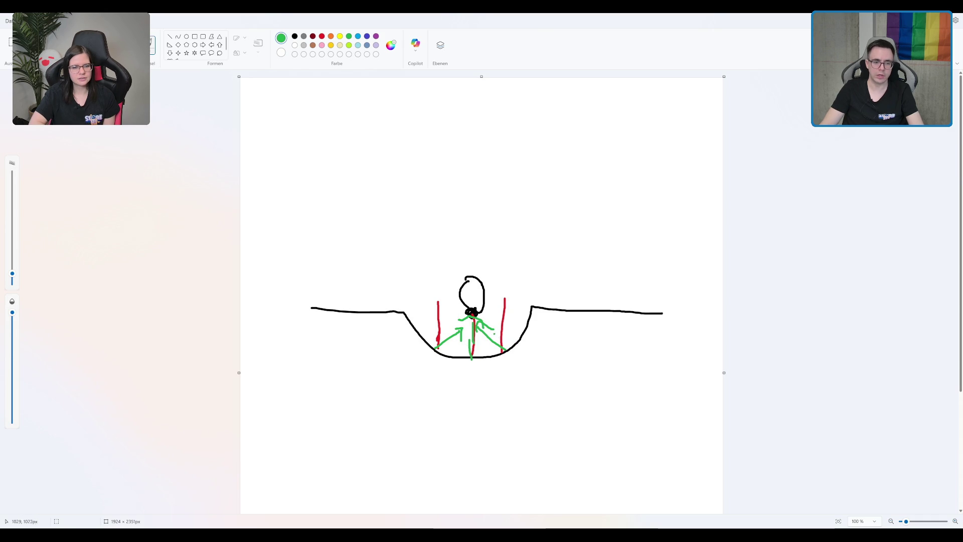
Draw a green arrow along the dip's bottom and two larger green arrows below it.
{"action": "mouse_move", "coordinate": [479, 359]}
{"action": "left_mouse_down"}
{"action": "mouse_move", "coordinate": [517, 362]}
{"action": "mouse_move", "coordinate": [443, 366]}
{"action": "left_mouse_up"}
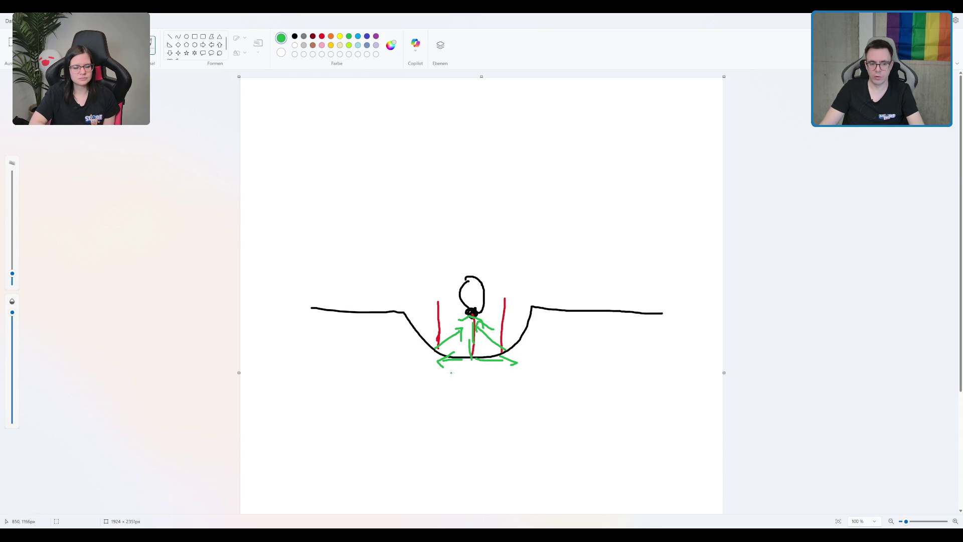
{"action": "mouse_move", "coordinate": [434, 378]}
{"action": "left_mouse_down"}
{"action": "mouse_move", "coordinate": [418, 367]}
{"action": "mouse_move", "coordinate": [490, 403]}
{"action": "left_mouse_up"}
{"action": "mouse_move", "coordinate": [423, 368]}
{"action": "left_mouse_down"}
{"action": "mouse_move", "coordinate": [413, 363]}
{"action": "mouse_move", "coordinate": [416, 374]}
{"action": "left_mouse_up"}
{"action": "left_click_drag", "start_coordinate": [491, 404], "coordinate": [473, 403]}
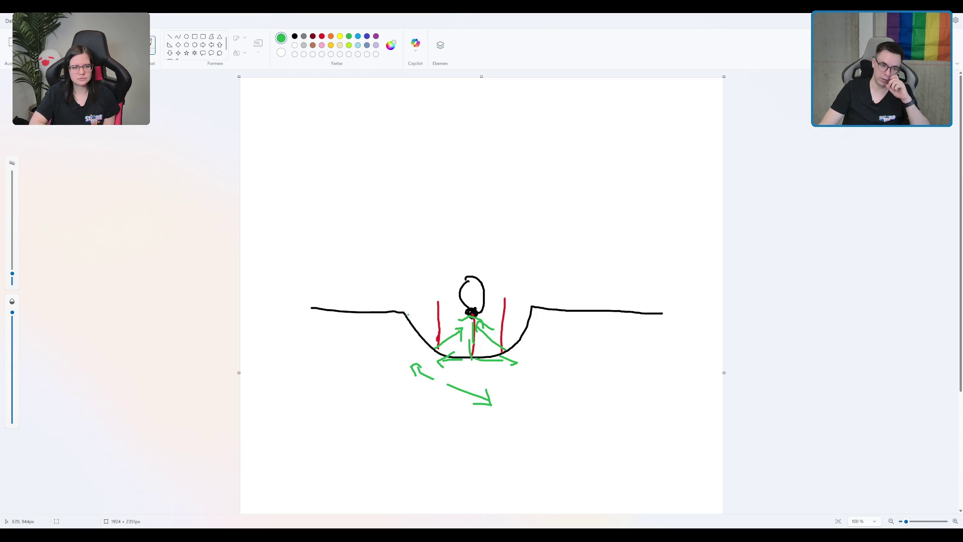
Undo a stray green vertical line at the dip's left rim and add a short green stroke.
{"action": "left_click_drag", "start_coordinate": [405, 311], "coordinate": [401, 345]}
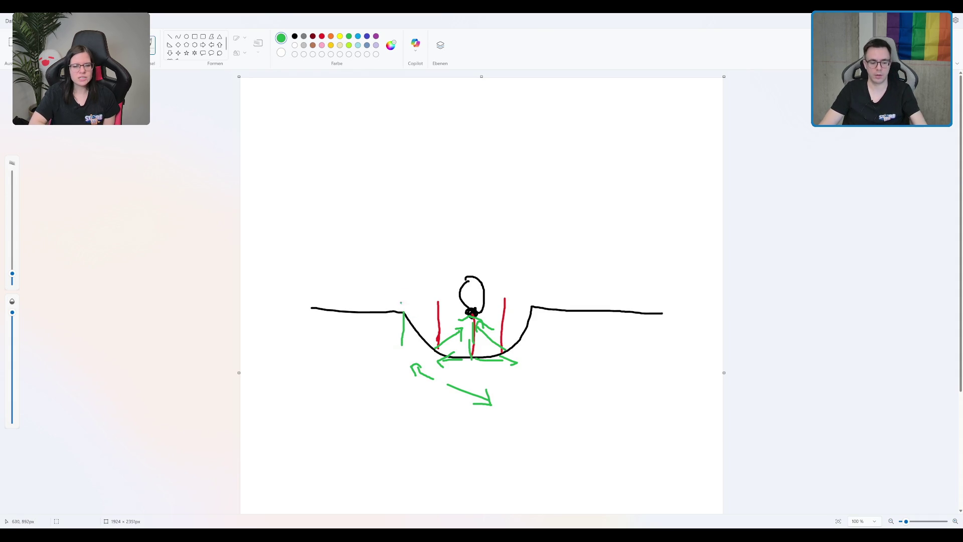
{"action": "key", "text": "ctrl+z"}
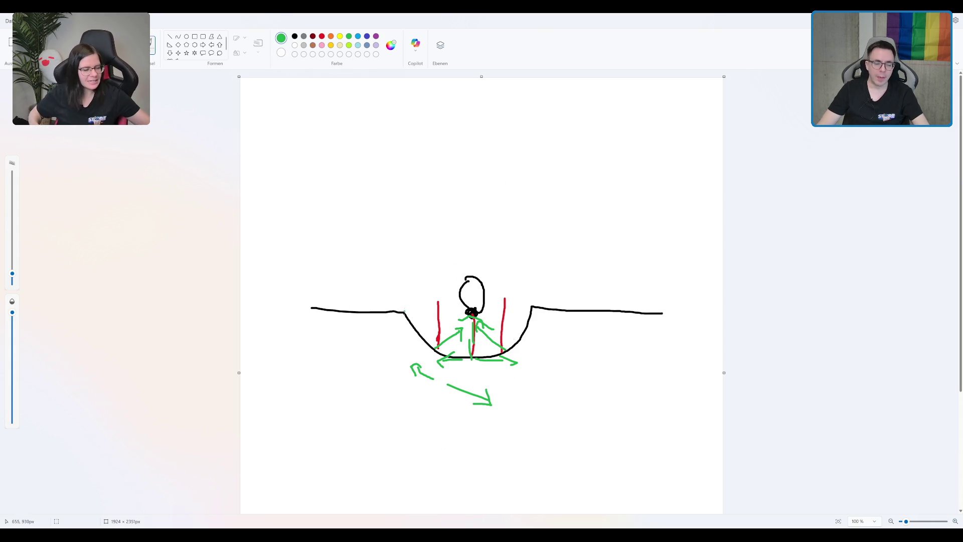
{"action": "left_click_drag", "start_coordinate": [402, 311], "coordinate": [406, 314]}
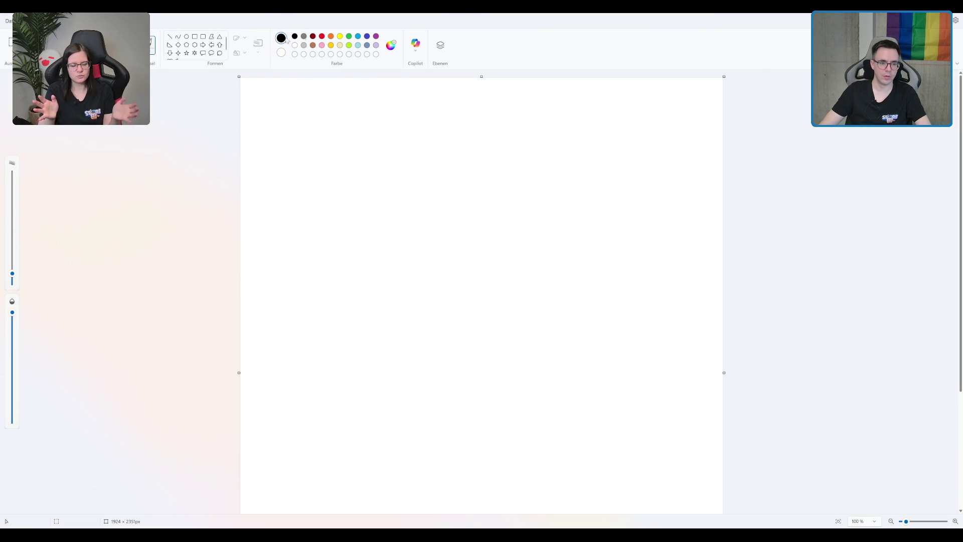
Sketch a dipping slope with a small ball, then mark its contact point with two red lines.
{"action": "mouse_move", "coordinate": [329, 287]}
{"action": "left_mouse_down"}
{"action": "mouse_move", "coordinate": [428, 287]}
{"action": "mouse_move", "coordinate": [454, 318]}
{"action": "mouse_move", "coordinate": [516, 313]}
{"action": "mouse_move", "coordinate": [525, 286]}
{"action": "mouse_move", "coordinate": [667, 285]}
{"action": "left_mouse_up"}
{"action": "left_click_drag", "start_coordinate": [512, 262], "coordinate": [518, 280]}
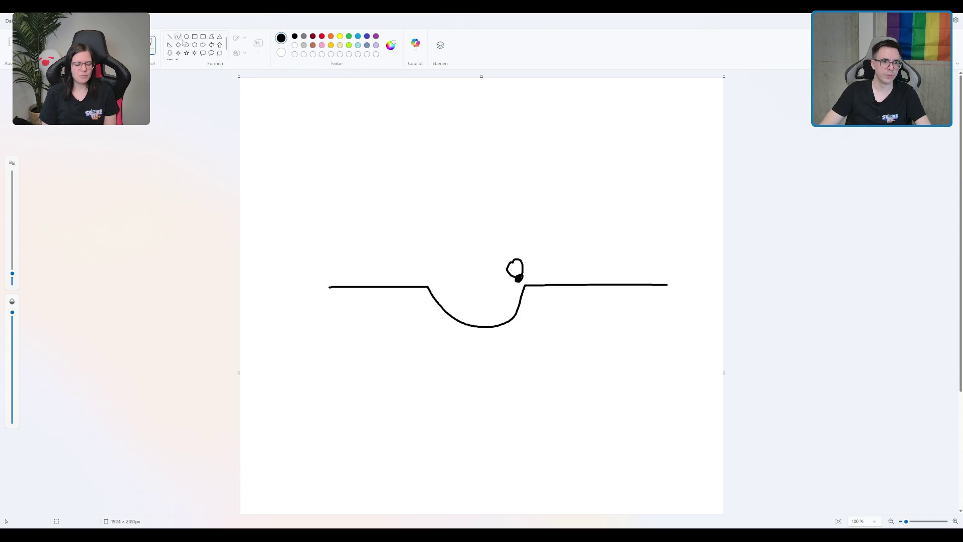
{"action": "left_click", "coordinate": [322, 37]}
{"action": "left_click_drag", "start_coordinate": [503, 277], "coordinate": [517, 296]}
{"action": "mouse_move", "coordinate": [524, 264]}
{"action": "left_mouse_down"}
{"action": "mouse_move", "coordinate": [534, 282]}
{"action": "mouse_move", "coordinate": [525, 285]}
{"action": "mouse_move", "coordinate": [537, 284]}
{"action": "mouse_move", "coordinate": [521, 298]}
{"action": "left_mouse_up"}
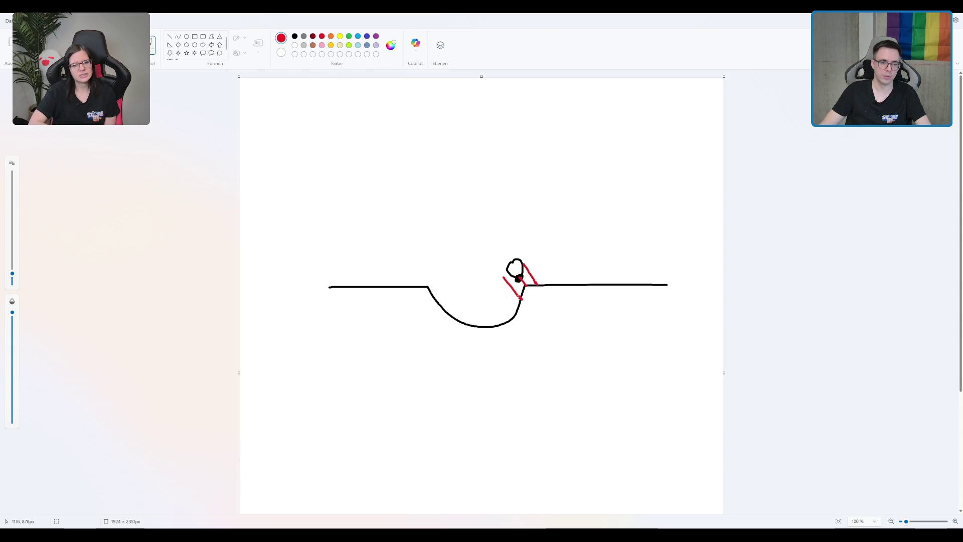
Add light-blue direction lines around the ball's contact point, forming a blue V.
{"action": "left_click", "coordinate": [357, 36]}
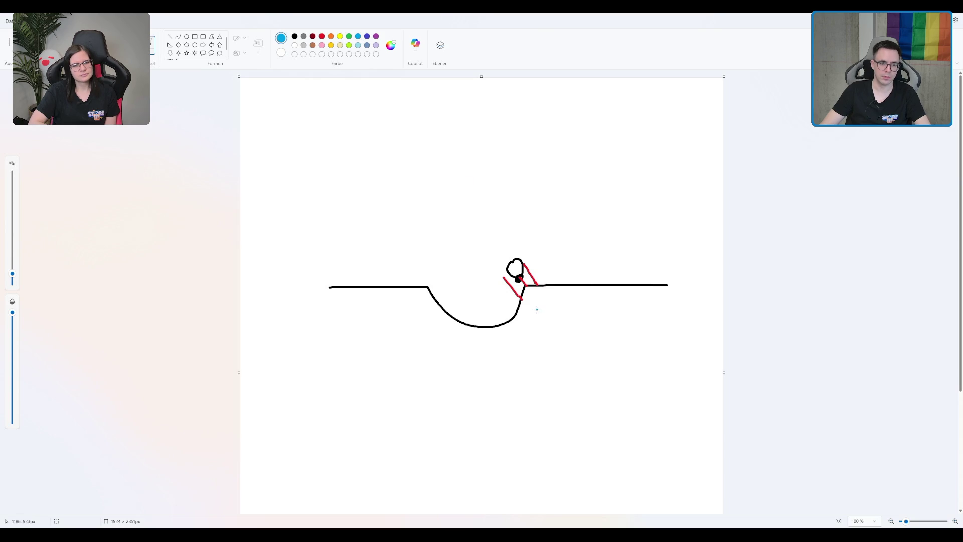
{"action": "left_click_drag", "start_coordinate": [520, 299], "coordinate": [493, 296]}
{"action": "left_click_drag", "start_coordinate": [545, 256], "coordinate": [536, 284]}
{"action": "left_click_drag", "start_coordinate": [500, 248], "coordinate": [524, 284]}
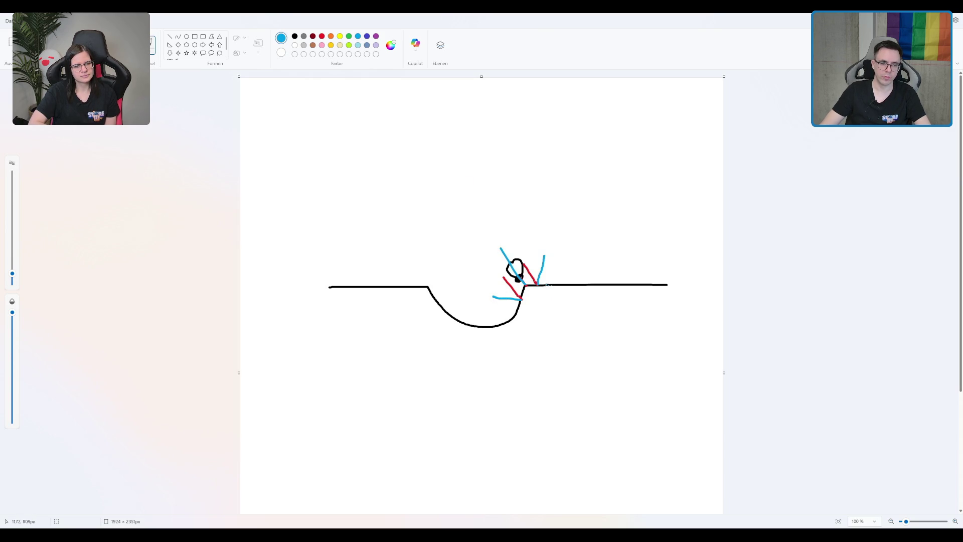
{"action": "left_click_drag", "start_coordinate": [539, 268], "coordinate": [549, 278]}
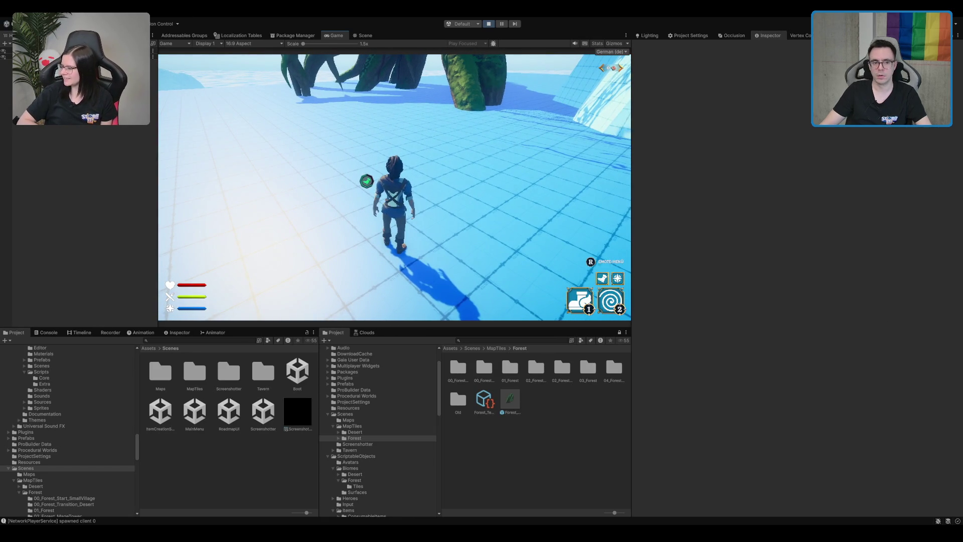
Walk the character forward with W, then select the PlayerController Prefab in the Hierarchy.
{"action": "key", "text": "w"}
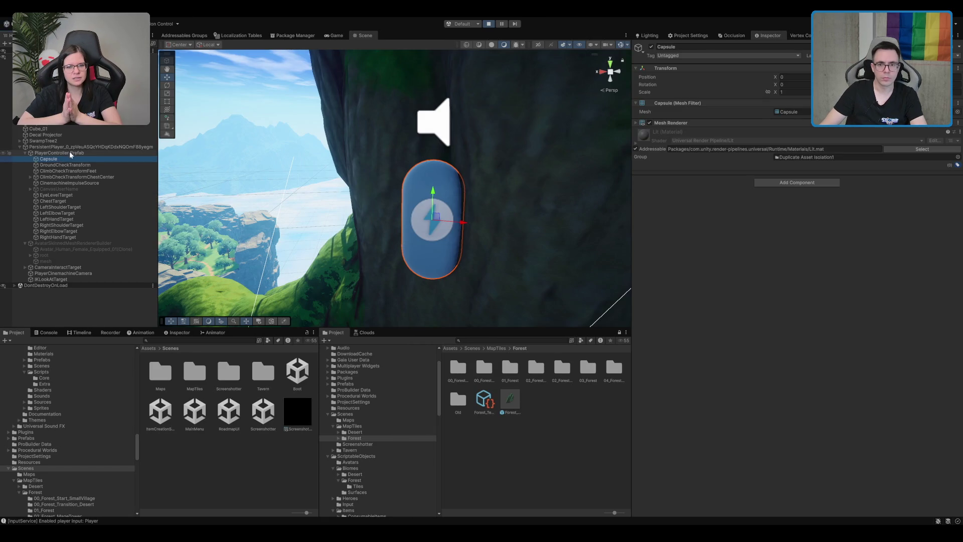
{"action": "left_click", "coordinate": [70, 153]}
{"action": "key", "text": "Down"}
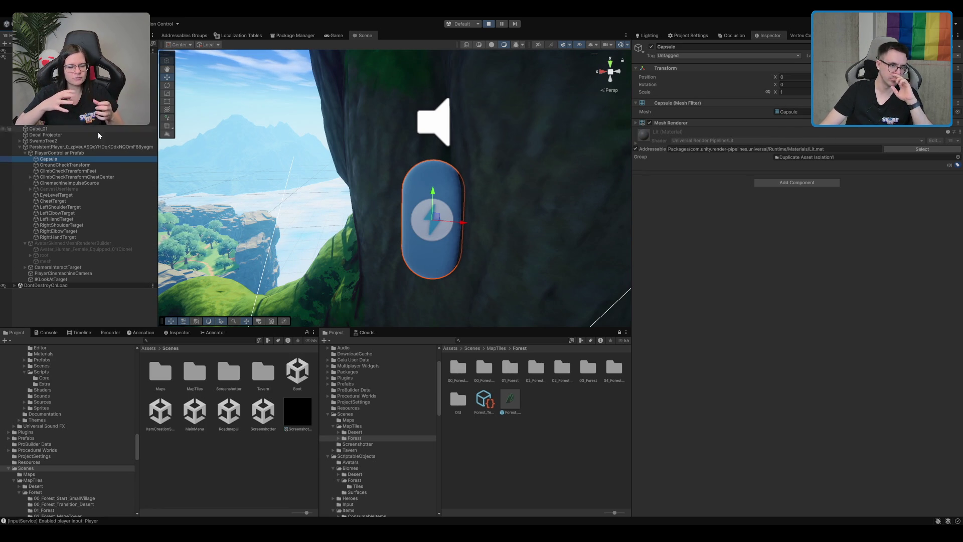
{"action": "left_click", "coordinate": [80, 153]}
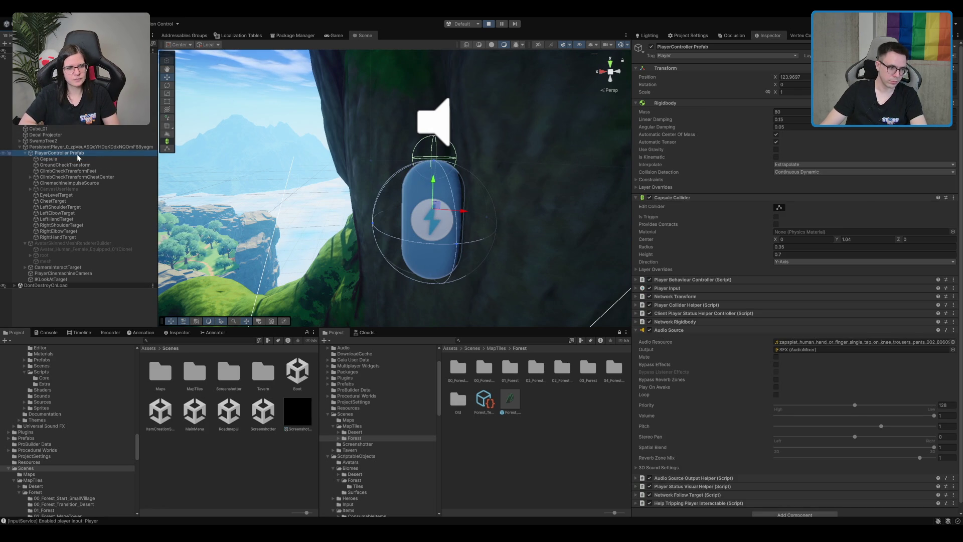
Compare the Capsule, PlayerController Prefab and GroundCheckTransform components in the Inspector.
{"action": "left_click", "coordinate": [79, 159]}
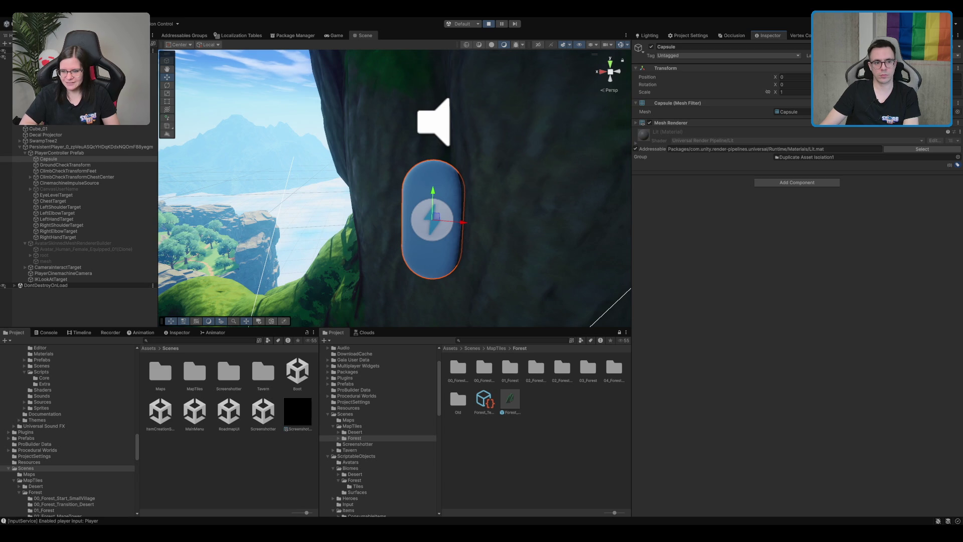
{"action": "left_click", "coordinate": [85, 154]}
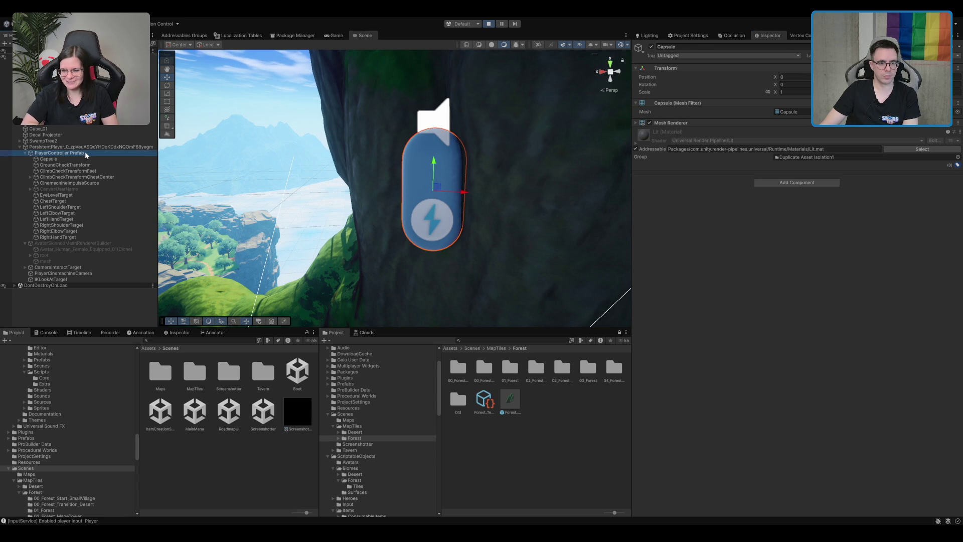
{"action": "left_click", "coordinate": [85, 159]}
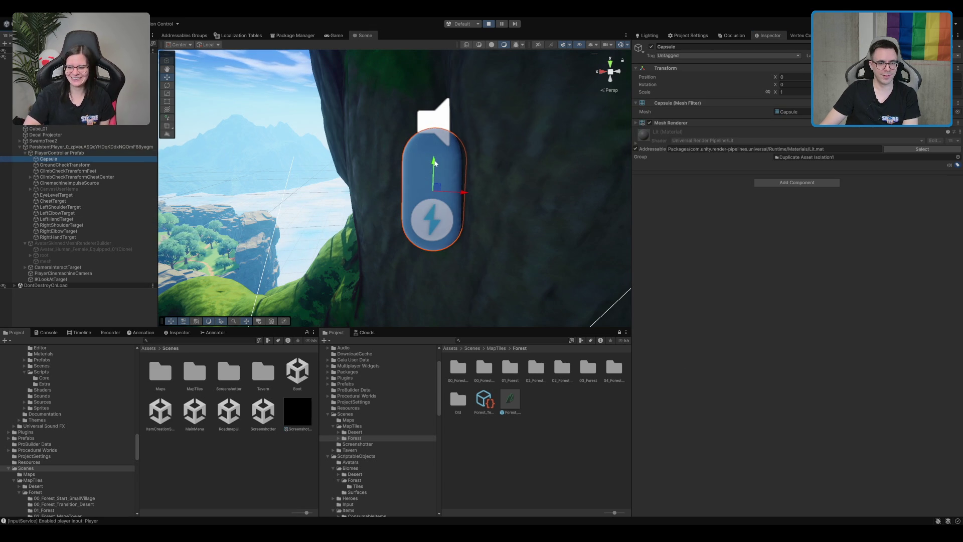
{"action": "left_click", "coordinate": [104, 166]}
{"action": "left_click", "coordinate": [85, 153]}
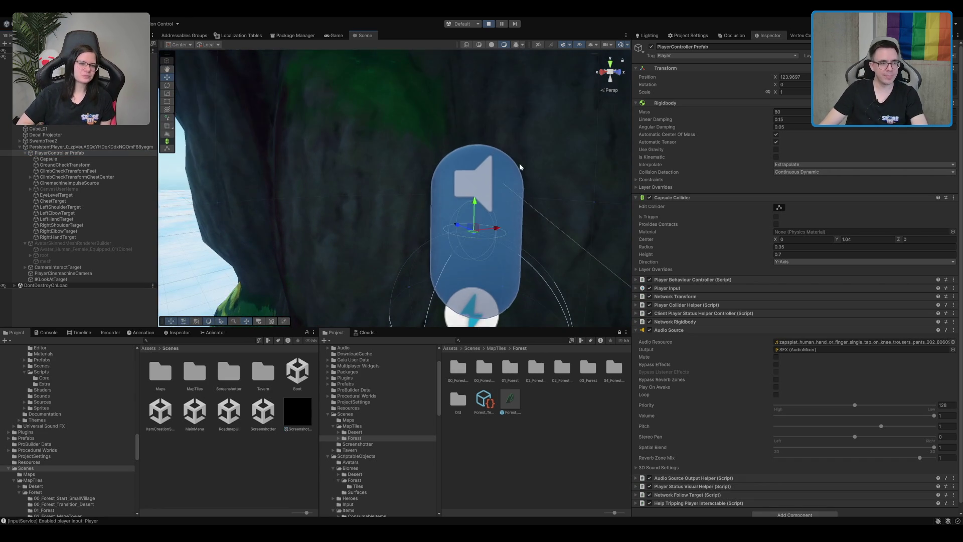
{"action": "left_click", "coordinate": [49, 158]}
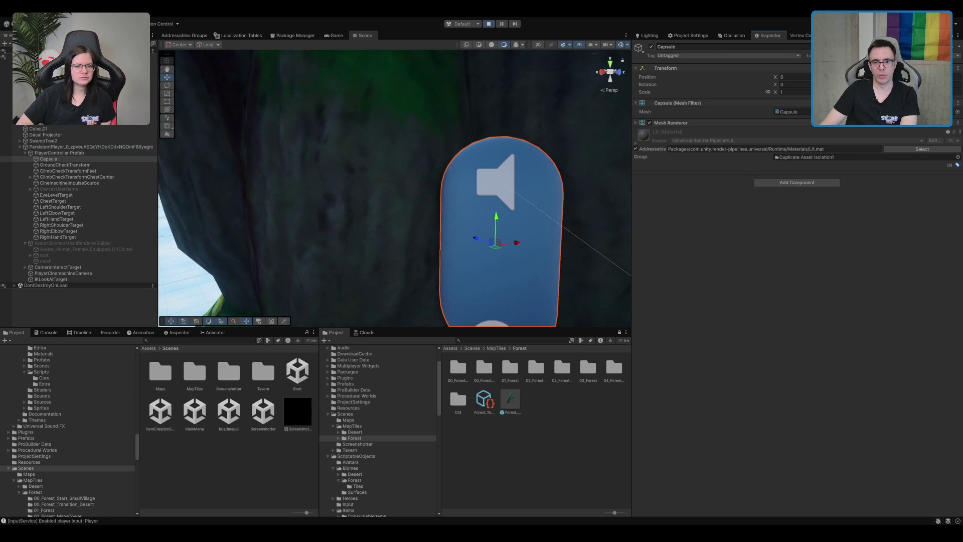
Try Capsule X scale values 0.3 and 0.6, settle on 0.8, then select AvatarSkinnedMeshRendererBuilder.
{"action": "double_click", "coordinate": [795, 92]}
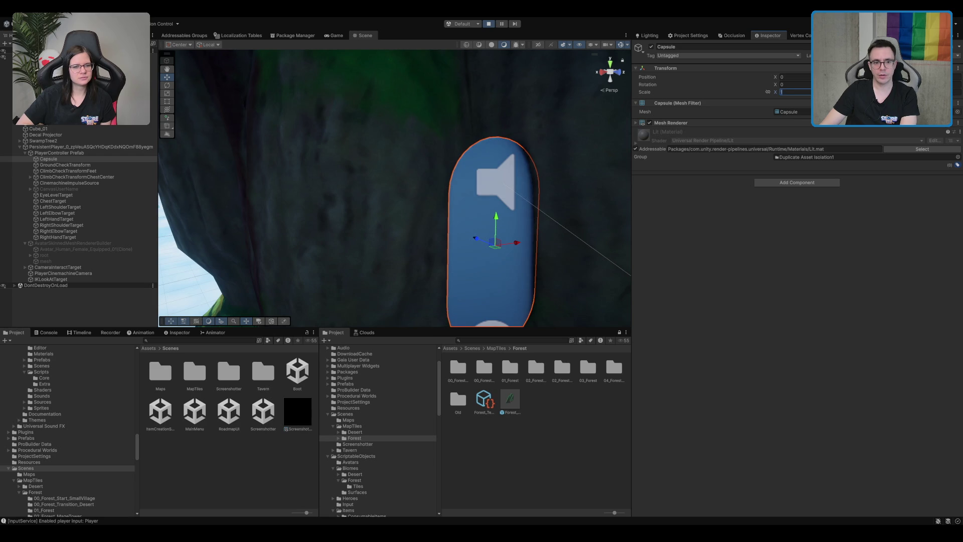
{"action": "type", "text": ".3"}
{"action": "key", "text": "Tab"}
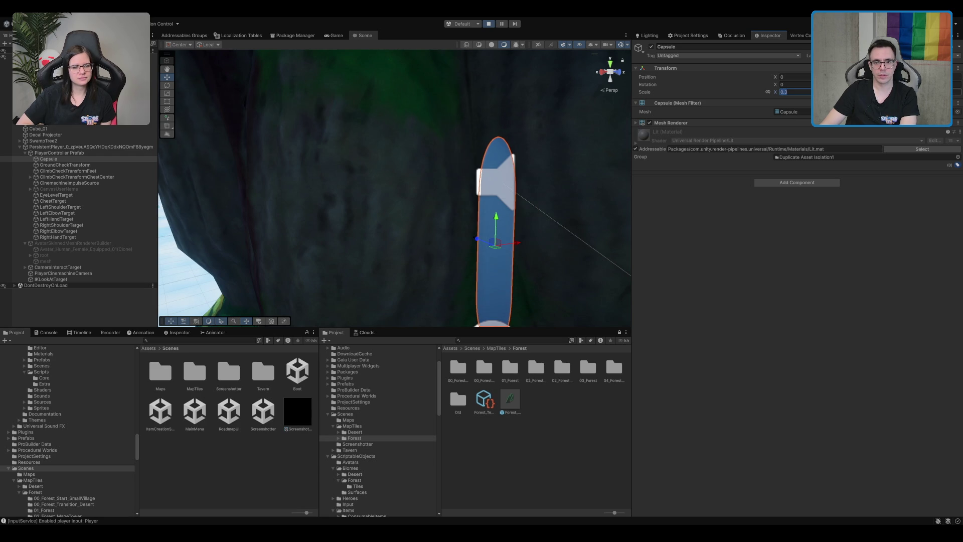
{"action": "double_click", "coordinate": [794, 92]}
{"action": "type", "text": ".6"}
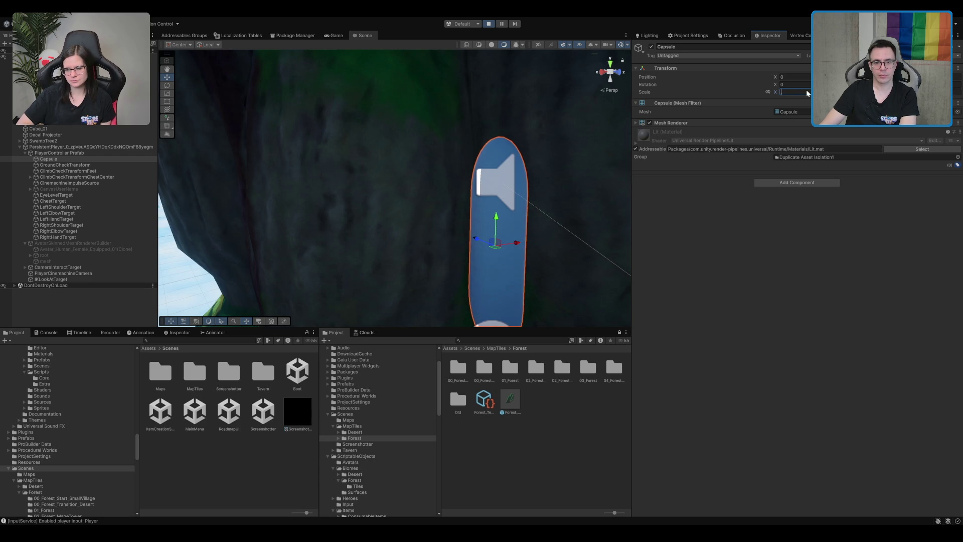
{"action": "double_click", "coordinate": [795, 91]}
{"action": "type", "text": ".8"}
{"action": "mouse_move", "coordinate": [527, 200]}
{"action": "left_mouse_down"}
{"action": "mouse_move", "coordinate": [301, 201]}
{"action": "mouse_move", "coordinate": [409, 200]}
{"action": "mouse_move", "coordinate": [356, 210]}
{"action": "mouse_move", "coordinate": [408, 216]}
{"action": "mouse_move", "coordinate": [413, 156]}
{"action": "left_mouse_up"}
{"action": "left_click", "coordinate": [85, 243]}
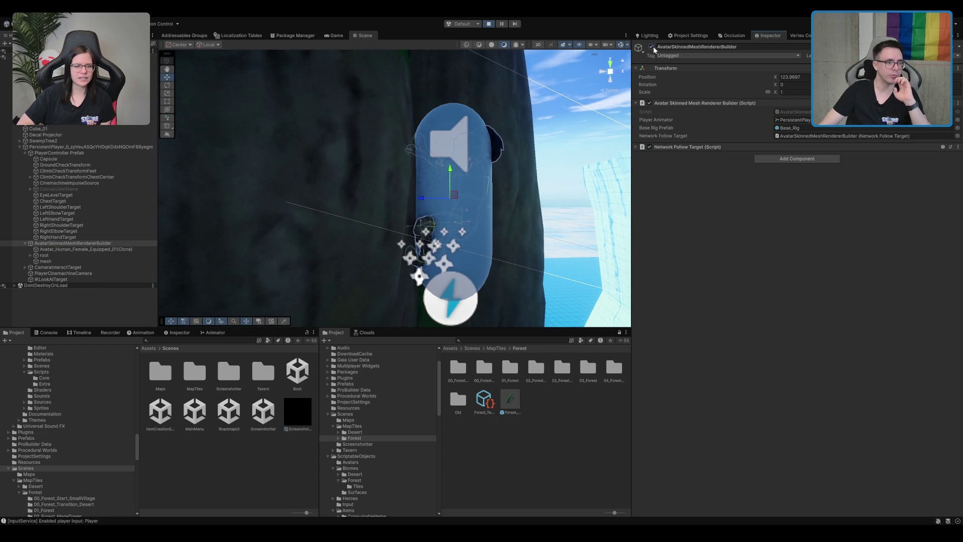
{"action": "left_click", "coordinate": [40, 183]}
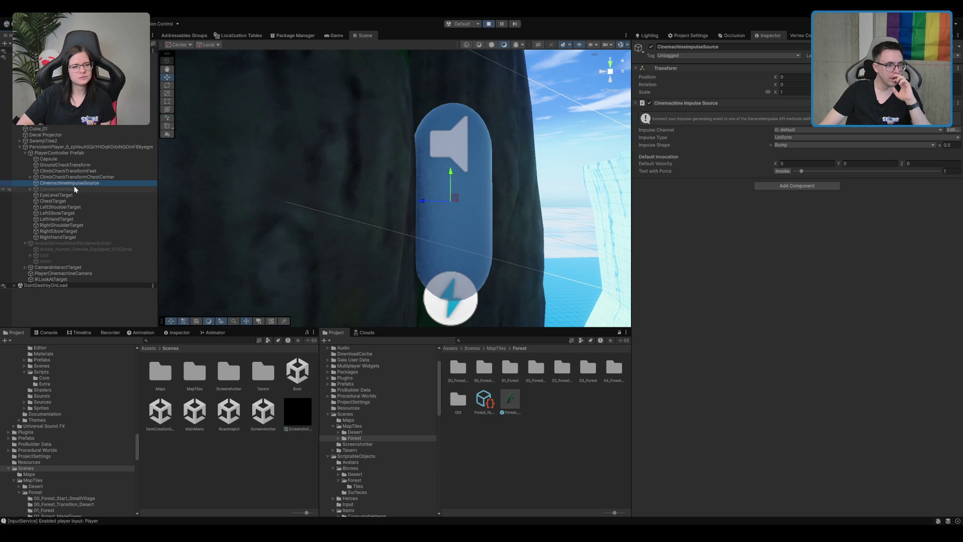
{"action": "left_click", "coordinate": [48, 159]}
{"action": "mouse_move", "coordinate": [321, 175]}
{"action": "left_mouse_down"}
{"action": "mouse_move", "coordinate": [283, 177]}
{"action": "mouse_move", "coordinate": [411, 169]}
{"action": "left_mouse_up"}
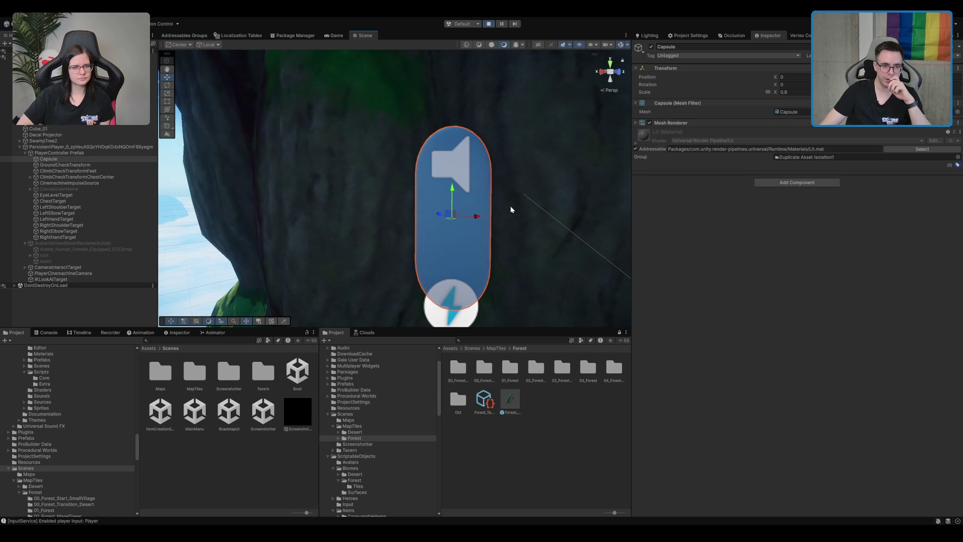
{"action": "left_click_drag", "start_coordinate": [519, 217], "coordinate": [435, 196]}
Experiment with rotating the capsule using the Rotate tool, then undo back to upright.
{"action": "mouse_move", "coordinate": [376, 195]}
{"action": "left_mouse_down"}
{"action": "mouse_move", "coordinate": [400, 176]}
{"action": "mouse_move", "coordinate": [406, 195]}
{"action": "mouse_move", "coordinate": [301, 93]}
{"action": "mouse_move", "coordinate": [326, 123]}
{"action": "mouse_move", "coordinate": [381, 143]}
{"action": "mouse_move", "coordinate": [437, 217]}
{"action": "mouse_move", "coordinate": [499, 213]}
{"action": "mouse_move", "coordinate": [440, 153]}
{"action": "left_mouse_up"}
{"action": "key", "text": "e"}
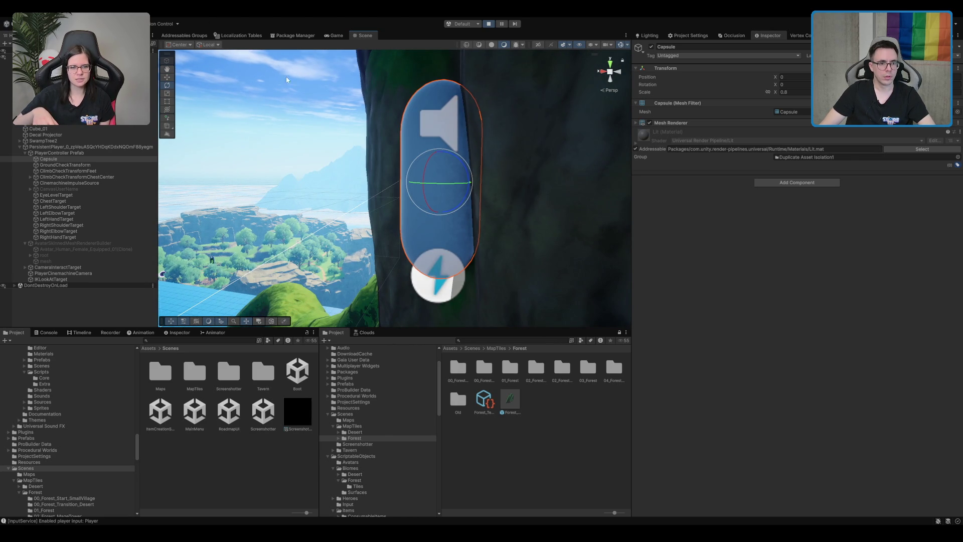
{"action": "mouse_move", "coordinate": [425, 186]}
{"action": "left_mouse_down"}
{"action": "mouse_move", "coordinate": [445, 129]}
{"action": "mouse_move", "coordinate": [468, 168]}
{"action": "mouse_move", "coordinate": [339, 193]}
{"action": "mouse_move", "coordinate": [381, 190]}
{"action": "left_mouse_up"}
{"action": "left_click_drag", "start_coordinate": [320, 195], "coordinate": [342, 190]}
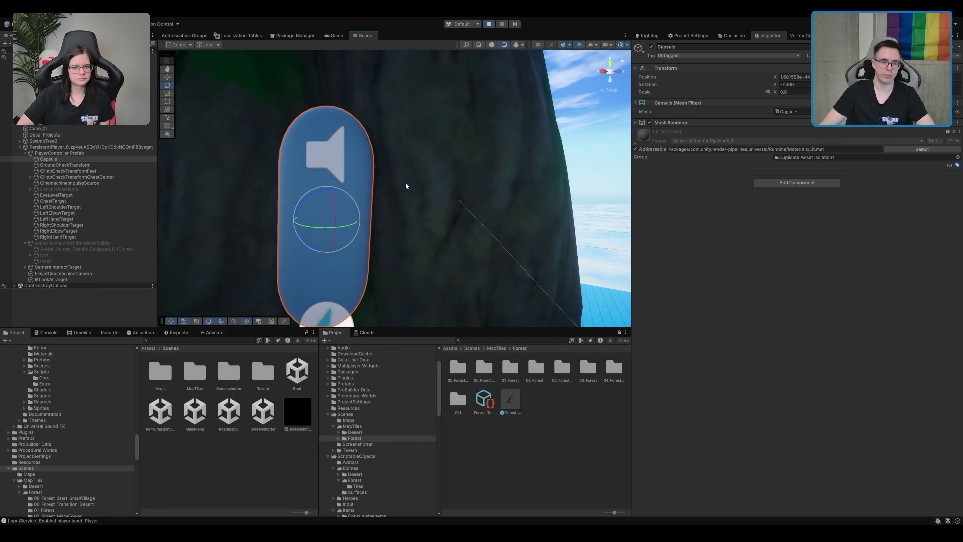
{"action": "mouse_move", "coordinate": [407, 184]}
{"action": "left_mouse_down"}
{"action": "mouse_move", "coordinate": [421, 202]}
{"action": "mouse_move", "coordinate": [462, 176]}
{"action": "mouse_move", "coordinate": [378, 215]}
{"action": "left_mouse_up"}
{"action": "key", "text": "ctrl+z"}
{"action": "key", "text": "ctrl+z"}
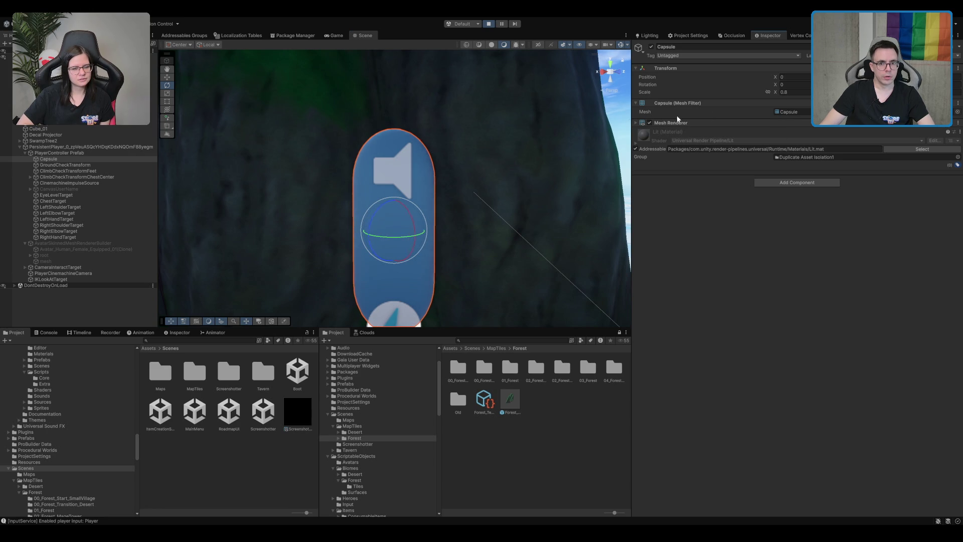
Tilt the capsule to -9.98 on X, then nudge it sideways to Position X -0.099.
{"action": "left_click_drag", "start_coordinate": [775, 85], "coordinate": [659, 105]}
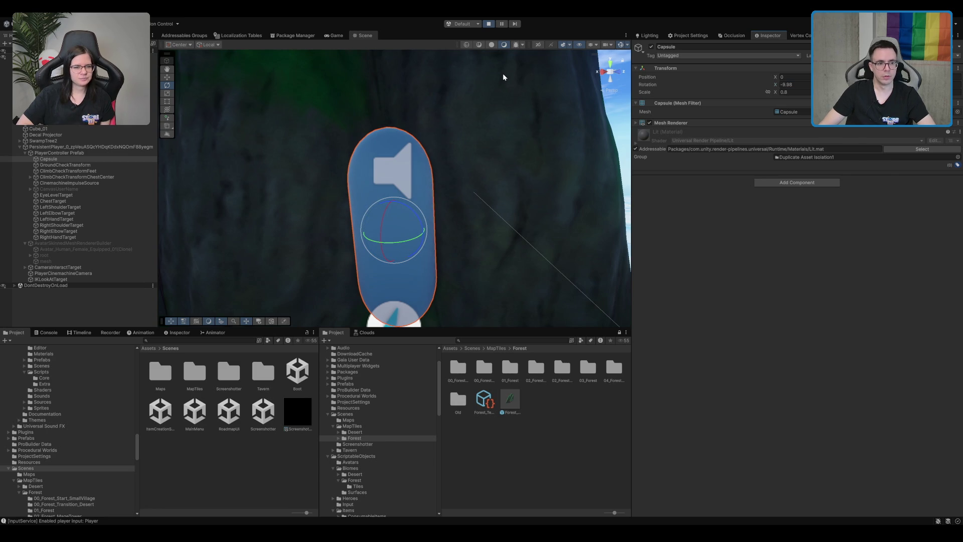
{"action": "mouse_move", "coordinate": [506, 71]}
{"action": "left_mouse_down"}
{"action": "mouse_move", "coordinate": [458, 172]}
{"action": "mouse_move", "coordinate": [301, 190]}
{"action": "mouse_move", "coordinate": [389, 183]}
{"action": "left_mouse_up"}
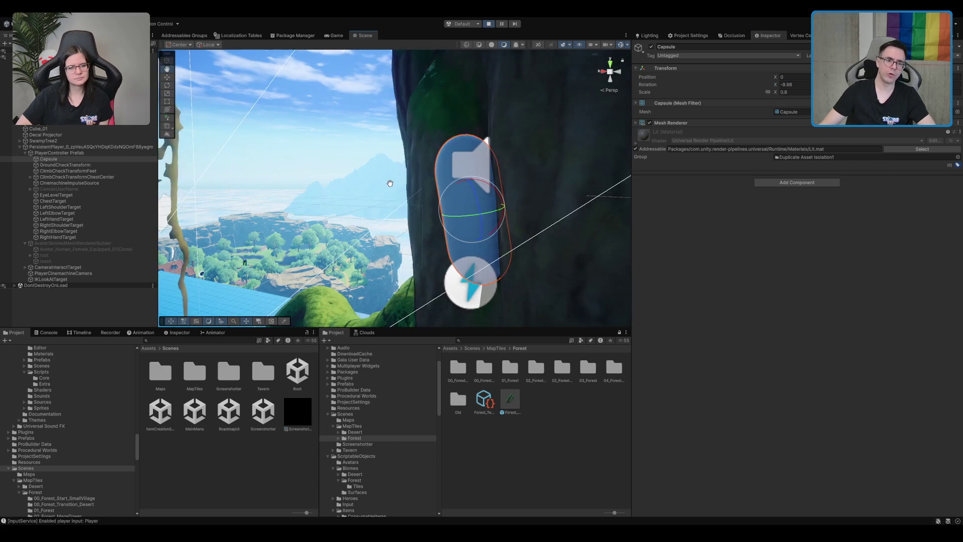
{"action": "scroll", "coordinate": [390, 183], "scroll_direction": "up", "scroll_amount": 5}
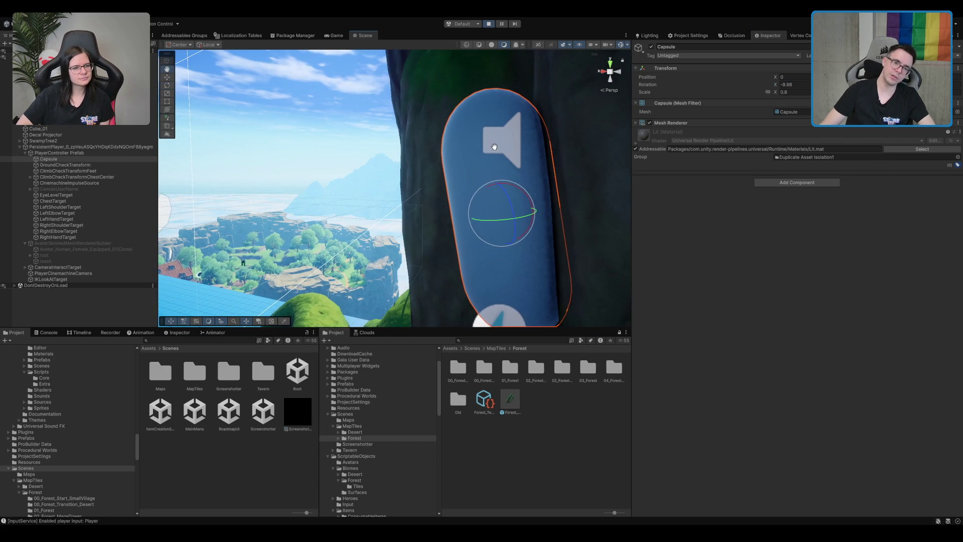
{"action": "scroll", "coordinate": [531, 151], "scroll_direction": "down", "scroll_amount": 3}
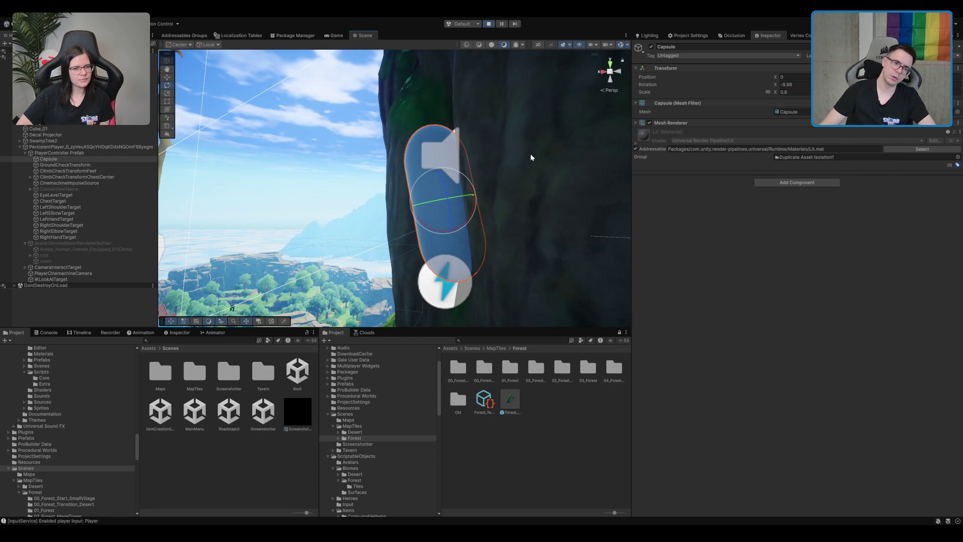
{"action": "key", "text": "w"}
{"action": "mouse_move", "coordinate": [436, 173]}
{"action": "left_mouse_down"}
{"action": "mouse_move", "coordinate": [430, 123]}
{"action": "mouse_move", "coordinate": [534, 216]}
{"action": "mouse_move", "coordinate": [397, 215]}
{"action": "mouse_move", "coordinate": [488, 215]}
{"action": "left_mouse_up"}
In the Game view, enter 0 for the capsule's Rotation X so it stands upright.
{"action": "left_click", "coordinate": [333, 35]}
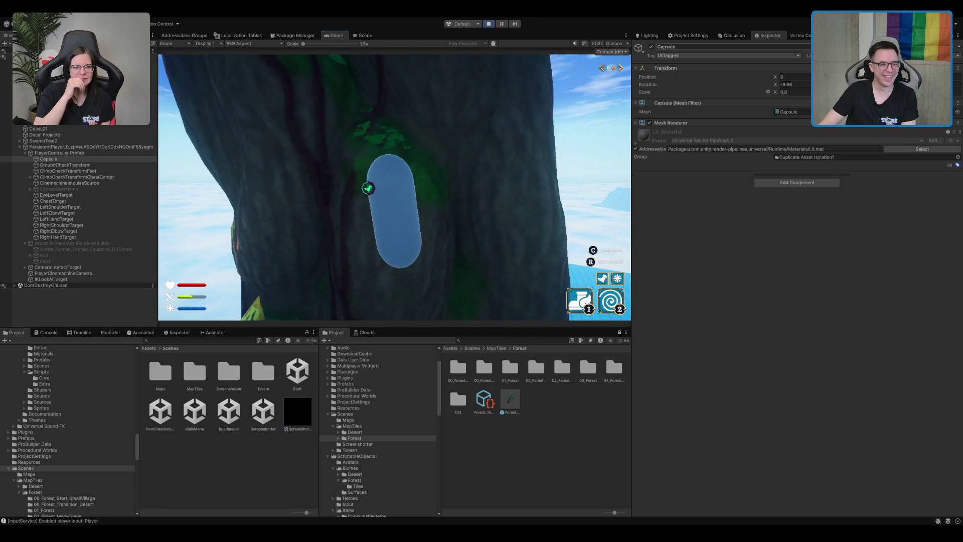
{"action": "left_click", "coordinate": [794, 84]}
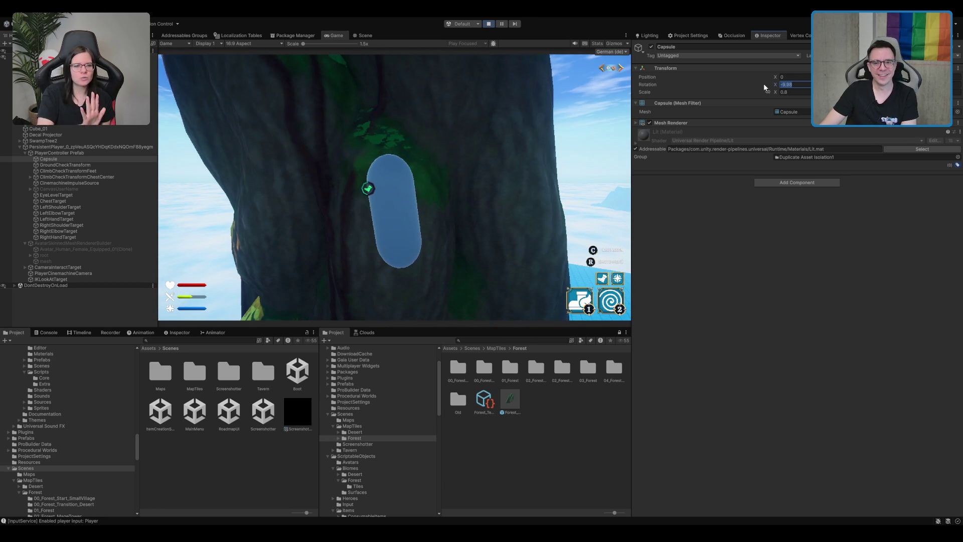
{"action": "type", "text": "0"}
{"action": "key", "text": "Return"}
{"action": "left_click", "coordinate": [436, 176]}
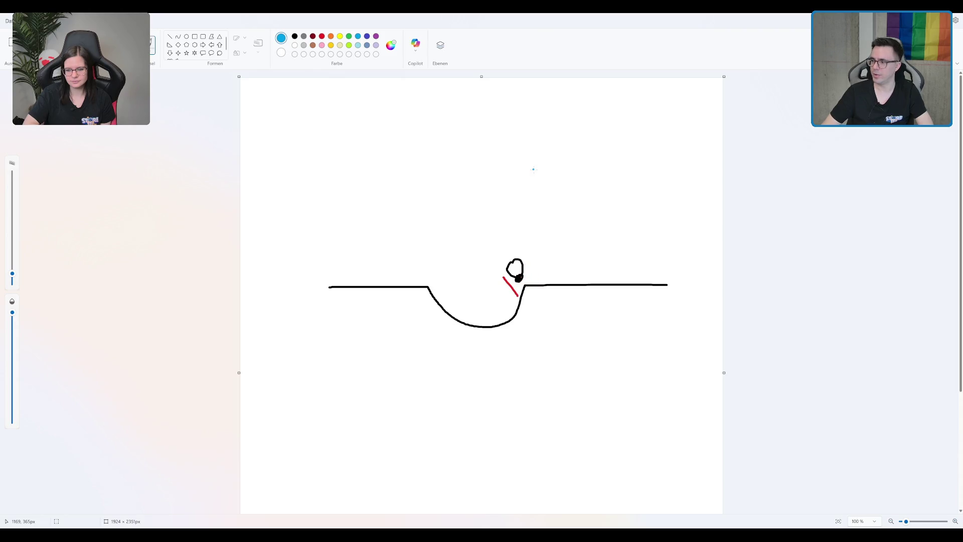
Clear the old sketch and draw a black bumpy terrain outline with a small ball in the dip.
{"action": "key", "text": "ctrl+z"}
{"action": "key", "text": "ctrl+z"}
{"action": "key", "text": "ctrl+z"}
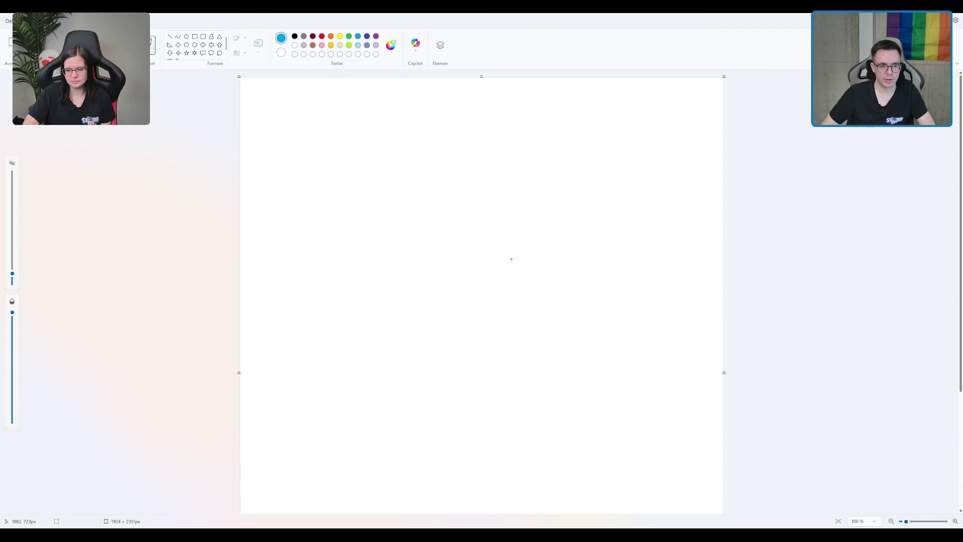
{"action": "left_click", "coordinate": [294, 36]}
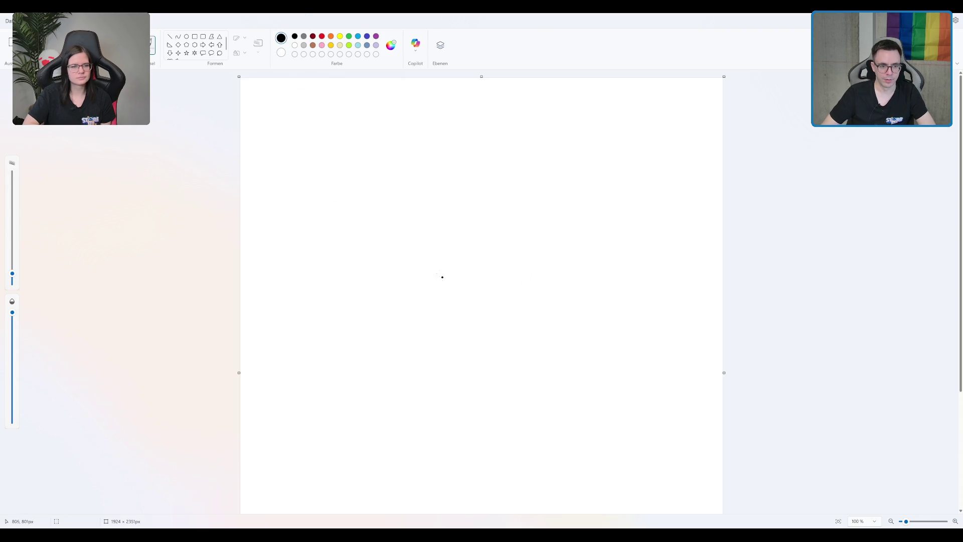
{"action": "mouse_move", "coordinate": [403, 255]}
{"action": "left_mouse_down"}
{"action": "mouse_move", "coordinate": [436, 279]}
{"action": "mouse_move", "coordinate": [496, 270]}
{"action": "mouse_move", "coordinate": [511, 326]}
{"action": "mouse_move", "coordinate": [505, 356]}
{"action": "left_mouse_up"}
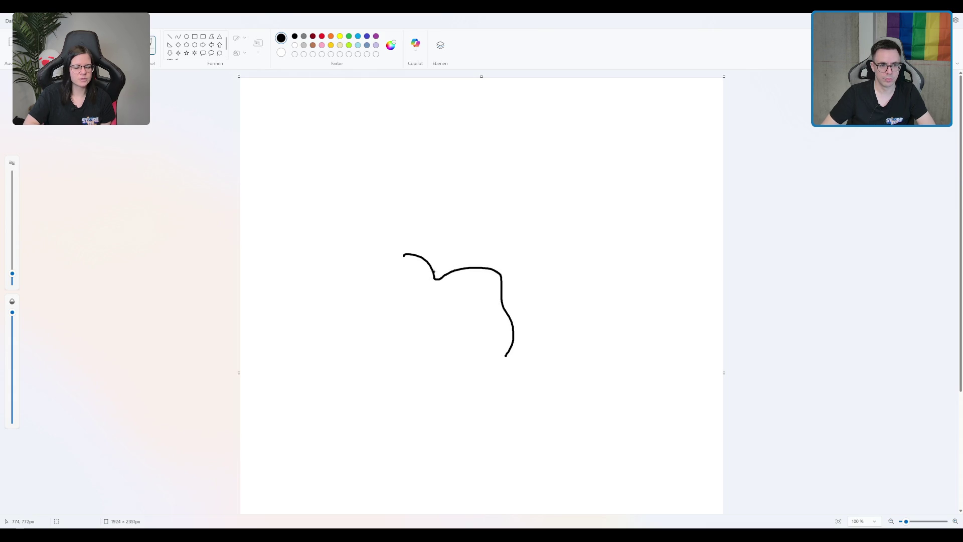
{"action": "mouse_move", "coordinate": [405, 257]}
{"action": "left_mouse_down"}
{"action": "mouse_move", "coordinate": [382, 286]}
{"action": "mouse_move", "coordinate": [382, 345]}
{"action": "mouse_move", "coordinate": [407, 351]}
{"action": "left_mouse_up"}
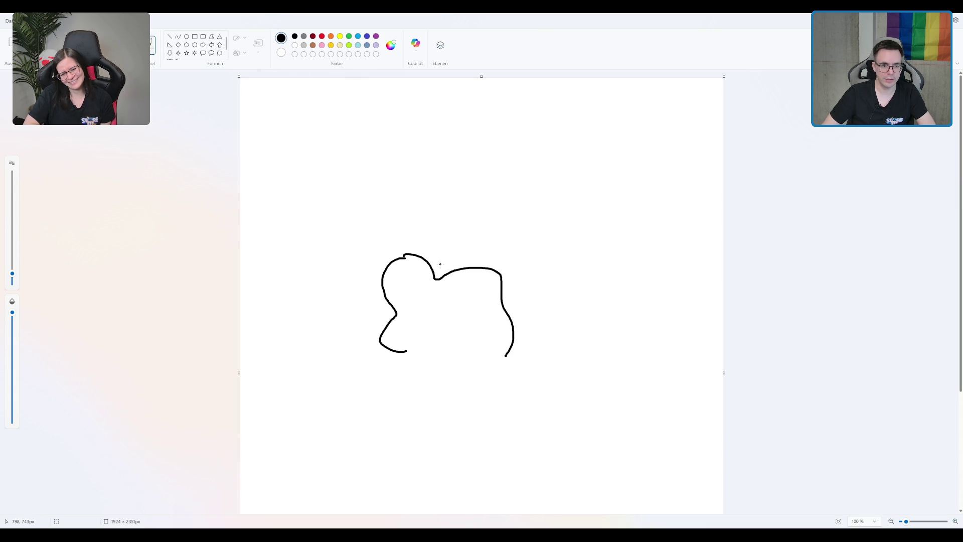
{"action": "left_click_drag", "start_coordinate": [443, 256], "coordinate": [451, 260]}
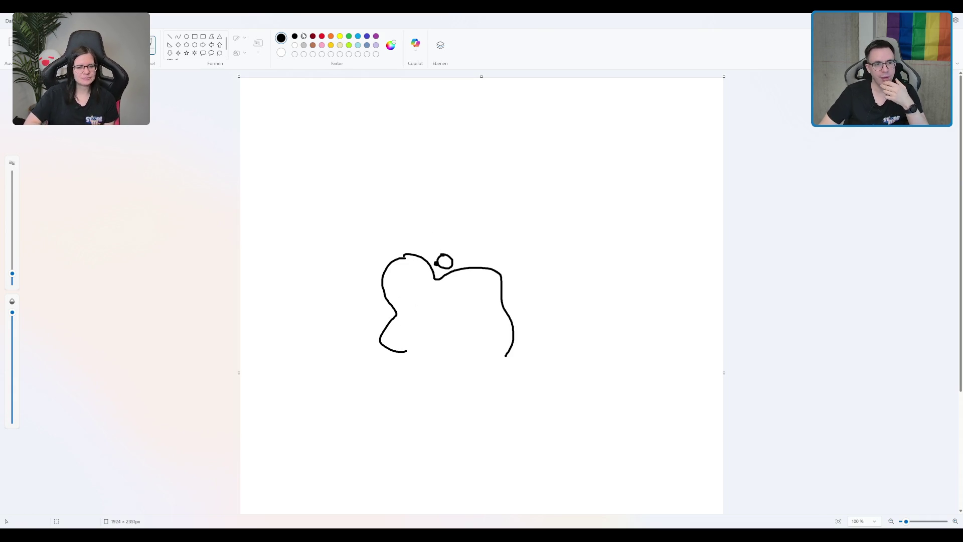
Draw red lines marking the ball's left contact and below the ball.
{"action": "left_click", "coordinate": [322, 36]}
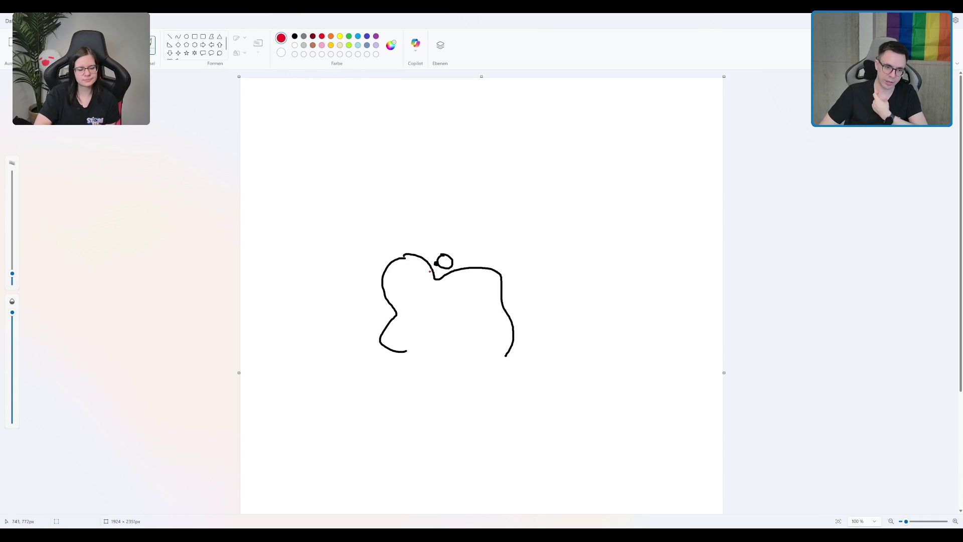
{"action": "left_click_drag", "start_coordinate": [441, 261], "coordinate": [432, 263]}
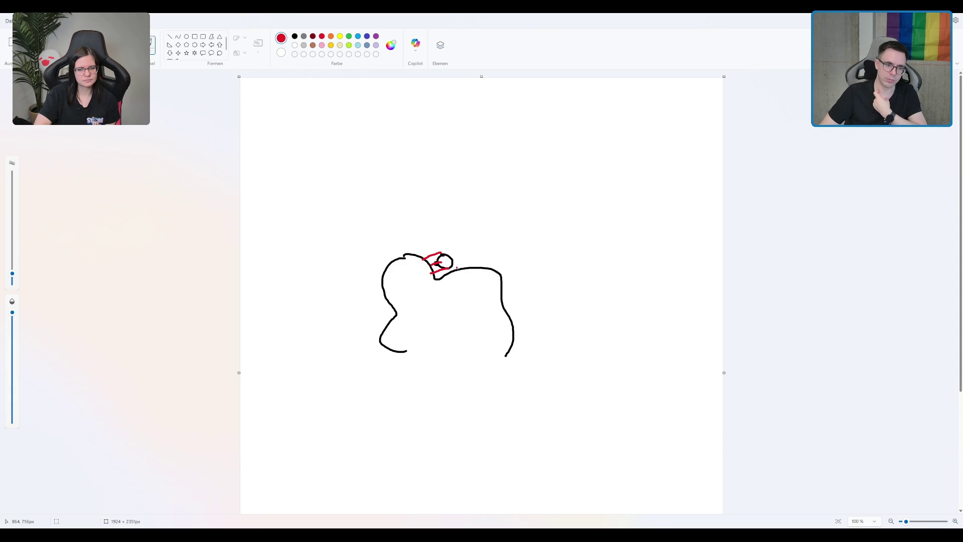
{"action": "key", "text": "ctrl+z"}
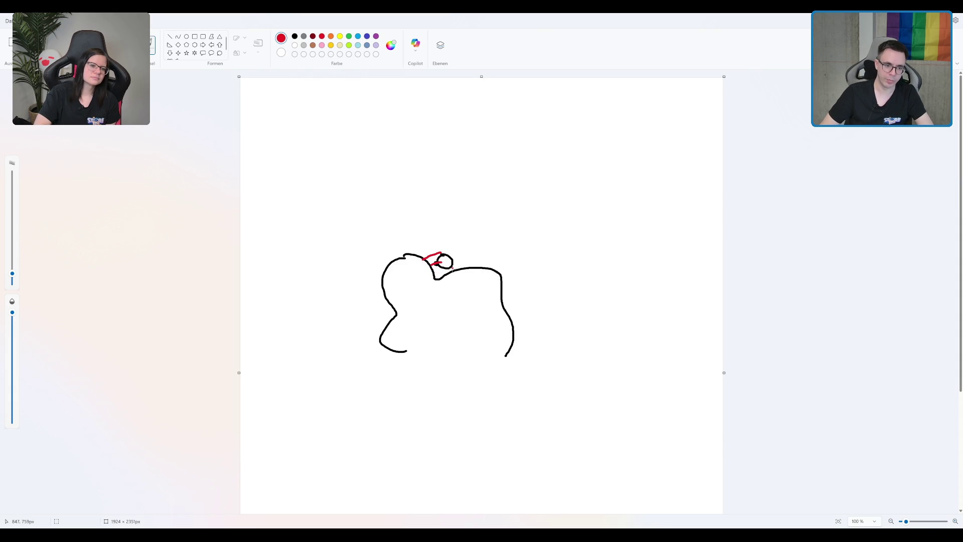
{"action": "left_click_drag", "start_coordinate": [447, 270], "coordinate": [436, 276]}
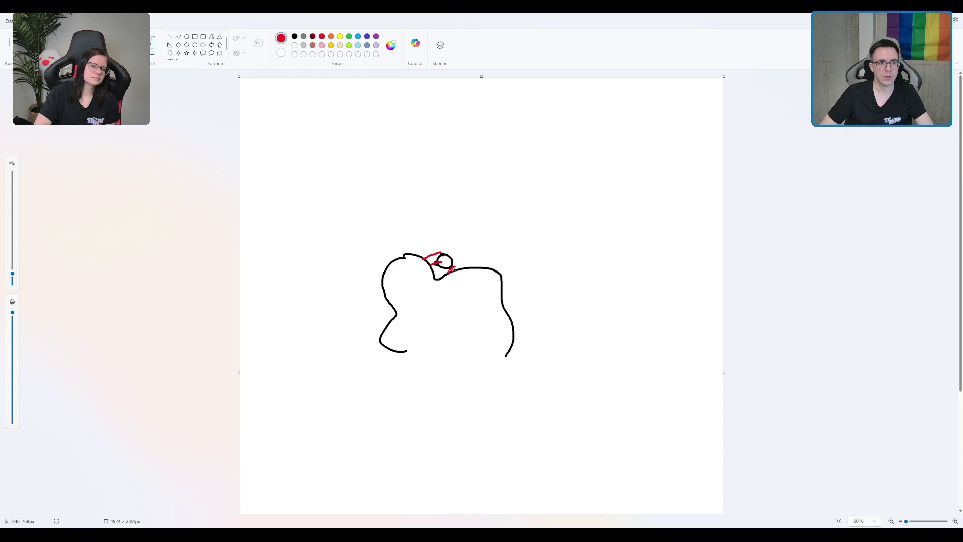
{"action": "left_click", "coordinate": [358, 36]}
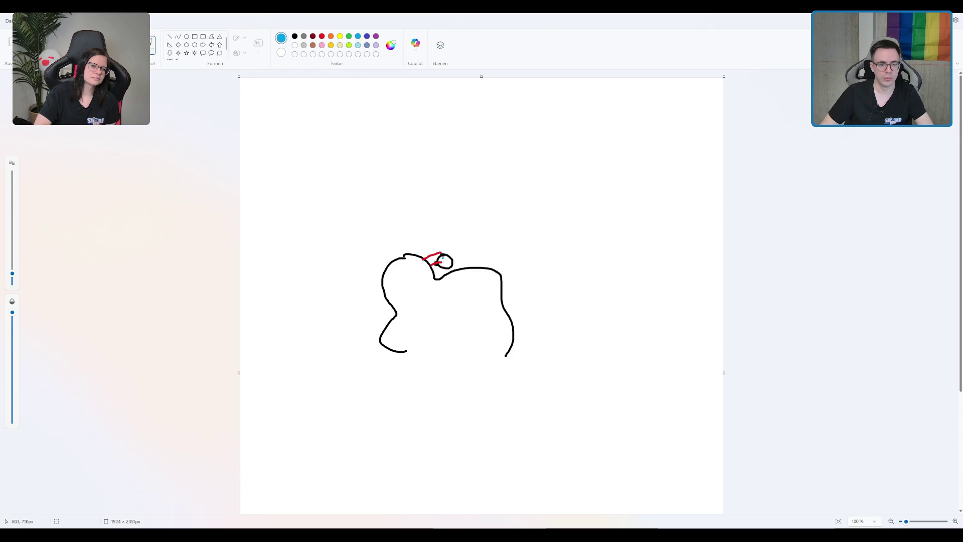
Draw upward and diagonal blue arrows from the ball, then undo them along with the red lines.
{"action": "mouse_move", "coordinate": [454, 269]}
{"action": "left_mouse_down"}
{"action": "mouse_move", "coordinate": [451, 238]}
{"action": "mouse_move", "coordinate": [459, 245]}
{"action": "mouse_move", "coordinate": [452, 259]}
{"action": "mouse_move", "coordinate": [472, 252]}
{"action": "mouse_move", "coordinate": [465, 258]}
{"action": "mouse_move", "coordinate": [442, 234]}
{"action": "mouse_move", "coordinate": [448, 238]}
{"action": "left_mouse_up"}
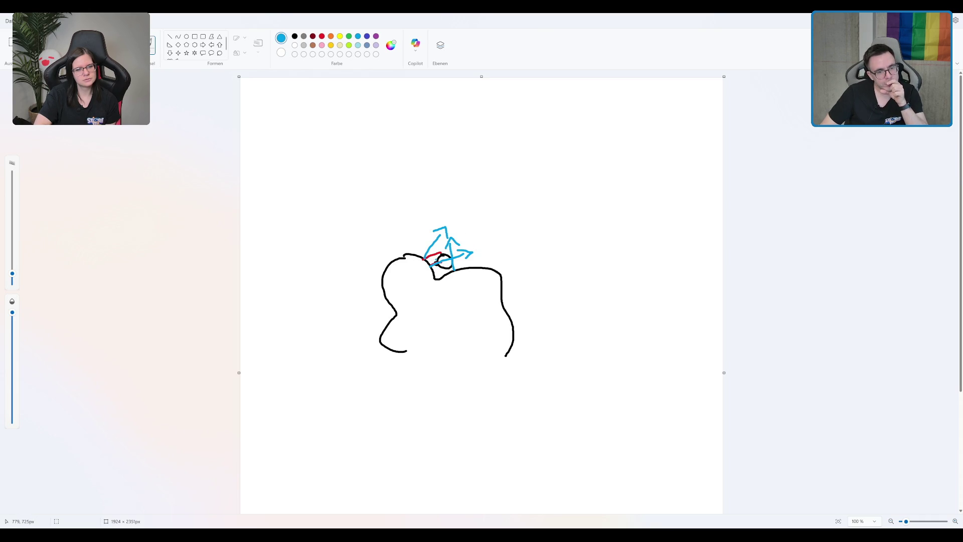
{"action": "left_click_drag", "start_coordinate": [440, 260], "coordinate": [464, 227]}
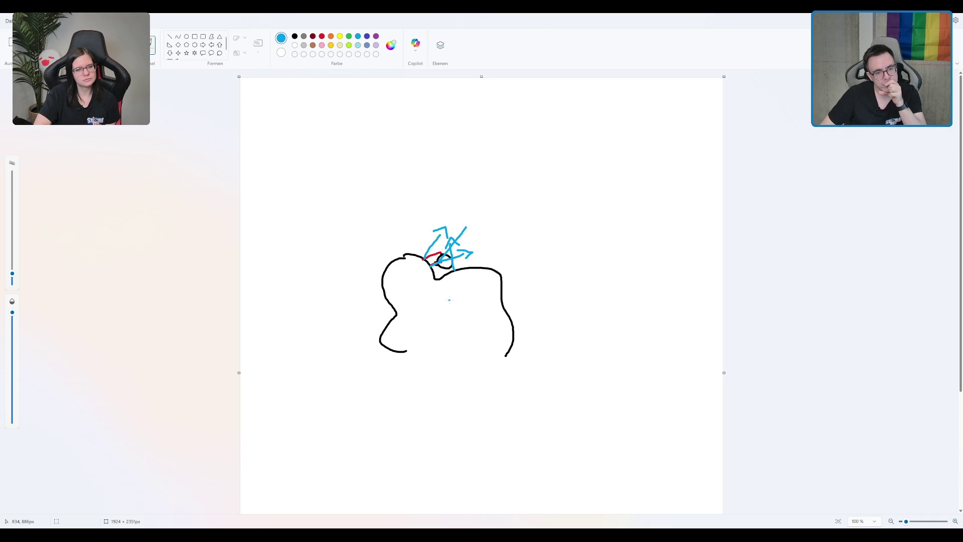
{"action": "key", "text": "ctrl+z"}
{"action": "key", "text": "ctrl+z"}
{"action": "key", "text": "ctrl+z"}
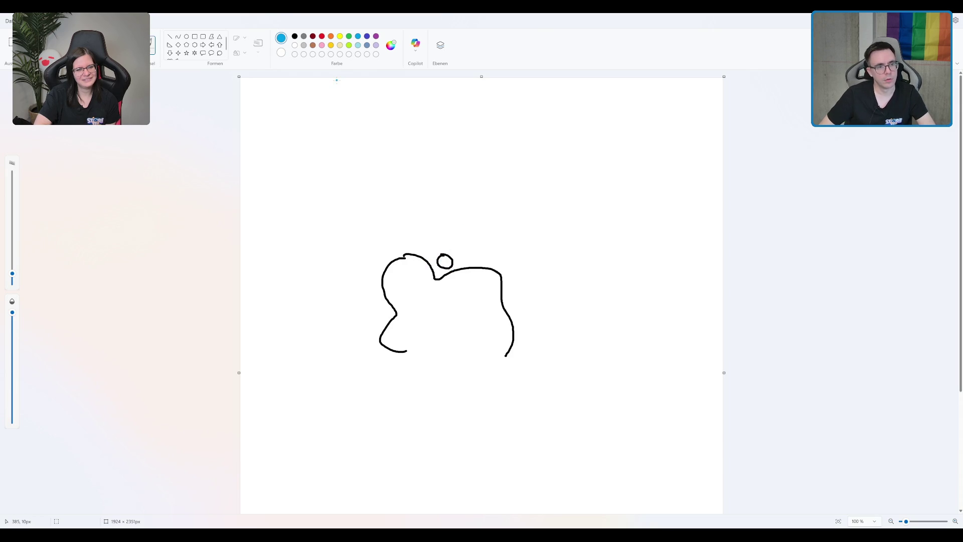
Undo a stray blue mark under the ball and draw a light-blue arrow pointing up-left.
{"action": "left_click_drag", "start_coordinate": [440, 266], "coordinate": [439, 270]}
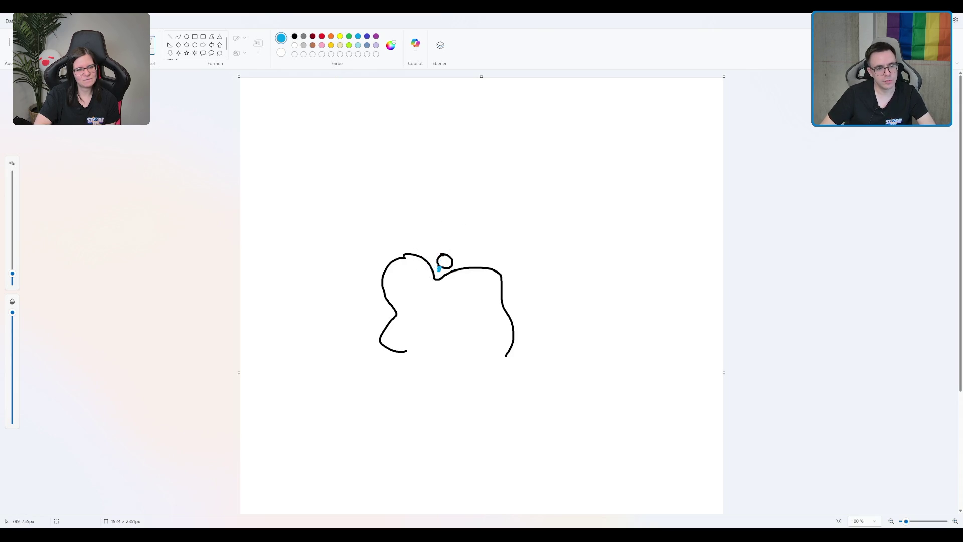
{"action": "key", "text": "ctrl+z"}
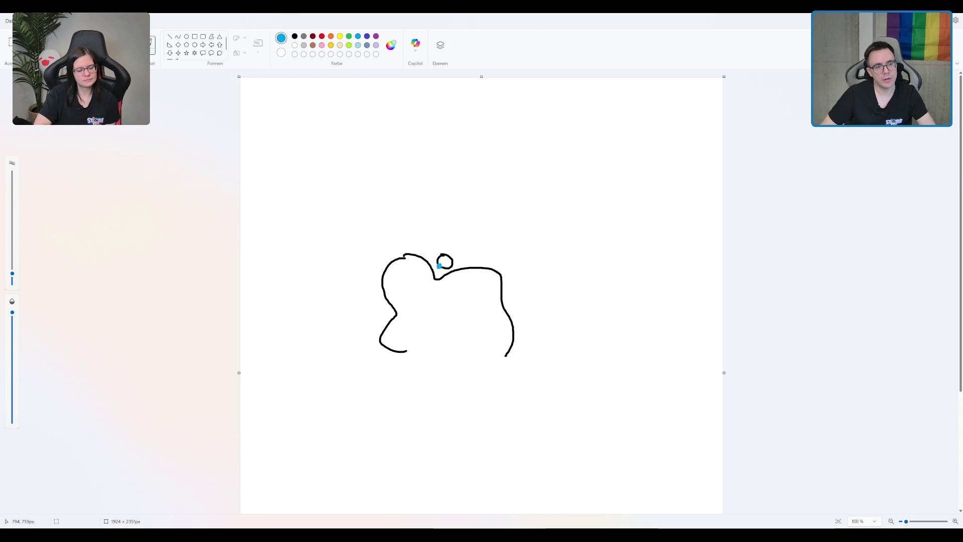
{"action": "left_click_drag", "start_coordinate": [435, 263], "coordinate": [406, 243]}
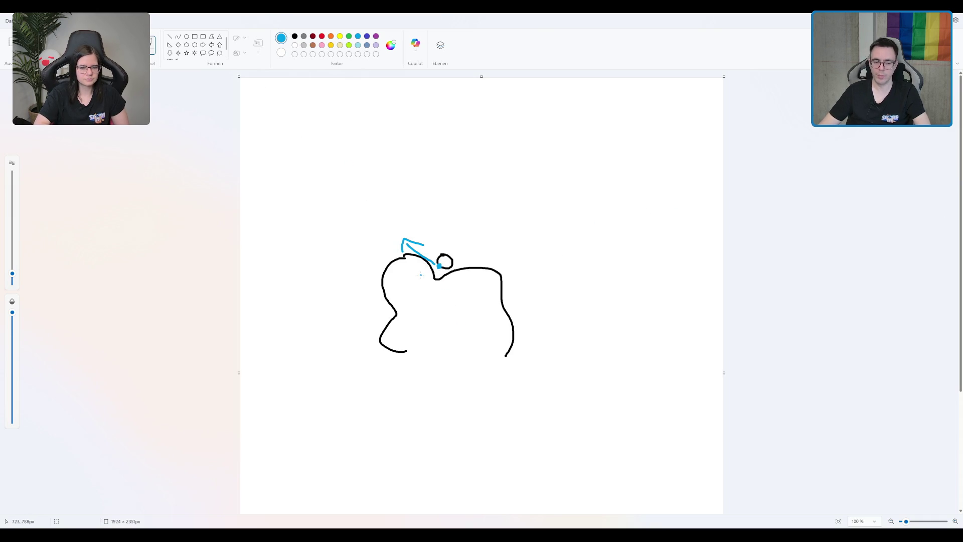
Add light-blue arrows from the ball pointing down-right and right, undoing the vertical one.
{"action": "mouse_move", "coordinate": [441, 267]}
{"action": "left_mouse_down"}
{"action": "mouse_move", "coordinate": [475, 289]}
{"action": "mouse_move", "coordinate": [459, 299]}
{"action": "left_mouse_up"}
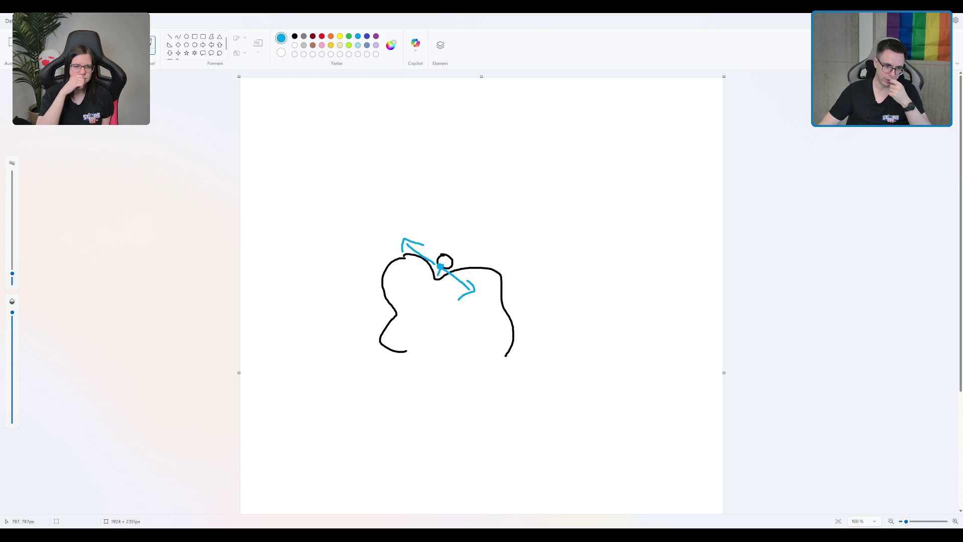
{"action": "mouse_move", "coordinate": [441, 268]}
{"action": "left_mouse_down"}
{"action": "mouse_move", "coordinate": [485, 269]}
{"action": "mouse_move", "coordinate": [476, 274]}
{"action": "left_mouse_up"}
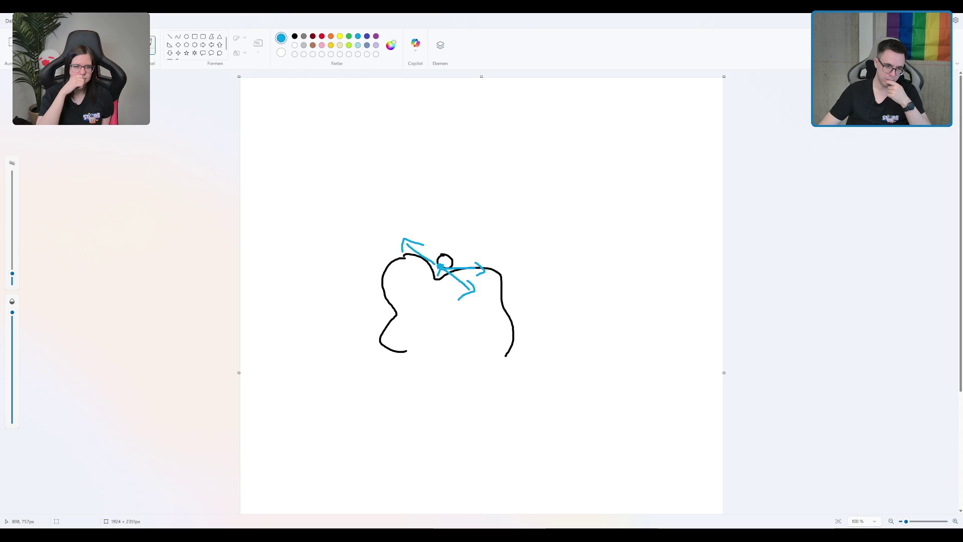
{"action": "mouse_move", "coordinate": [443, 267]}
{"action": "left_mouse_down"}
{"action": "mouse_move", "coordinate": [483, 255]}
{"action": "mouse_move", "coordinate": [472, 241]}
{"action": "mouse_move", "coordinate": [478, 236]}
{"action": "mouse_move", "coordinate": [479, 246]}
{"action": "mouse_move", "coordinate": [445, 232]}
{"action": "left_mouse_up"}
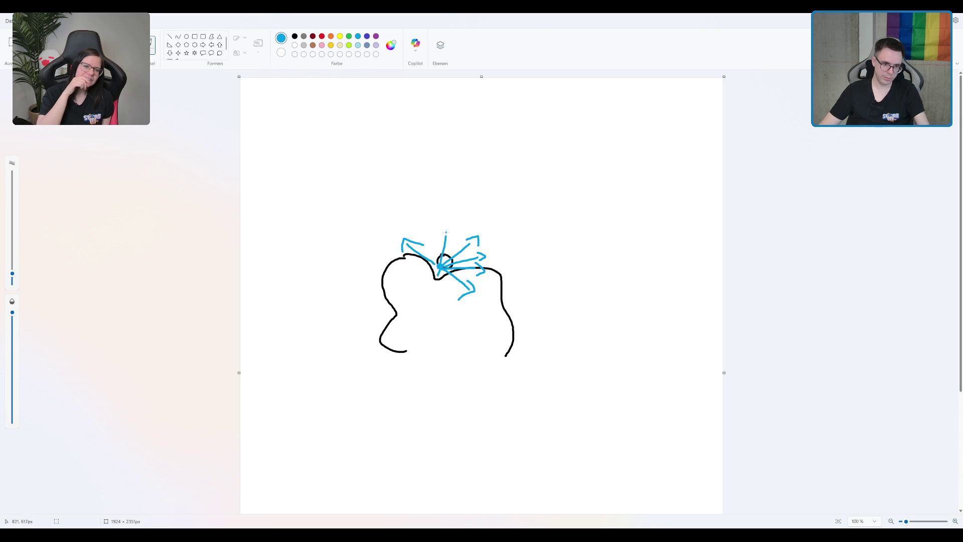
{"action": "key", "text": "ctrl+z"}
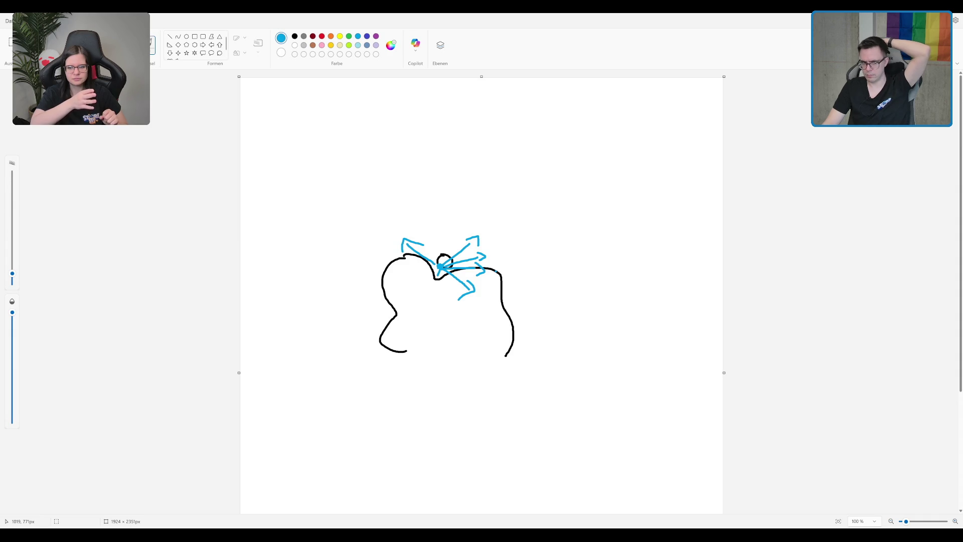
Draw blue arrows along the first sketch's right slope, replacing one bad arrow, plus a small blue ball.
{"action": "mouse_move", "coordinate": [490, 275]}
{"action": "left_mouse_down"}
{"action": "mouse_move", "coordinate": [516, 251]}
{"action": "mouse_move", "coordinate": [514, 266]}
{"action": "left_mouse_up"}
{"action": "key", "text": "ctrl+z"}
{"action": "key", "text": "ctrl+z"}
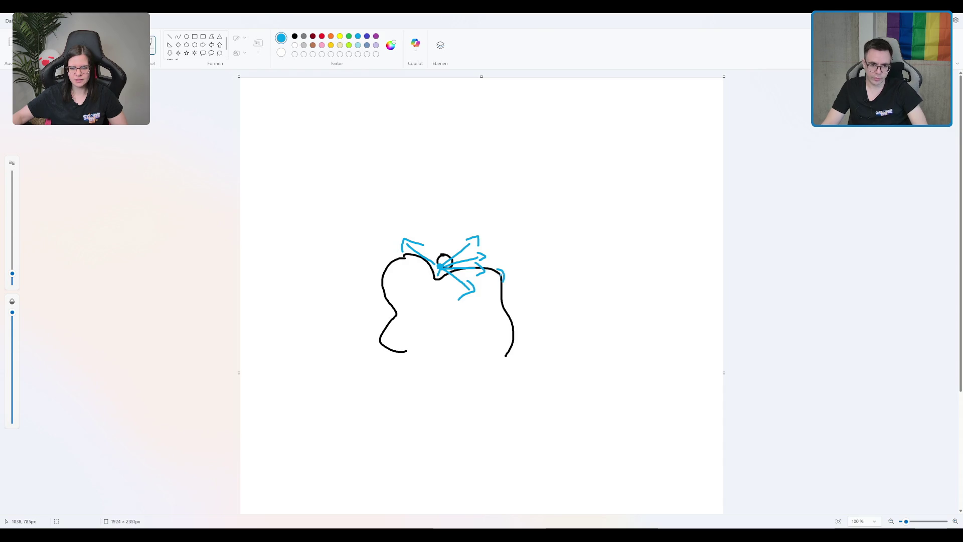
{"action": "left_click_drag", "start_coordinate": [502, 267], "coordinate": [501, 289]}
{"action": "left_click_drag", "start_coordinate": [501, 290], "coordinate": [521, 306]}
{"action": "left_click_drag", "start_coordinate": [508, 306], "coordinate": [510, 313]}
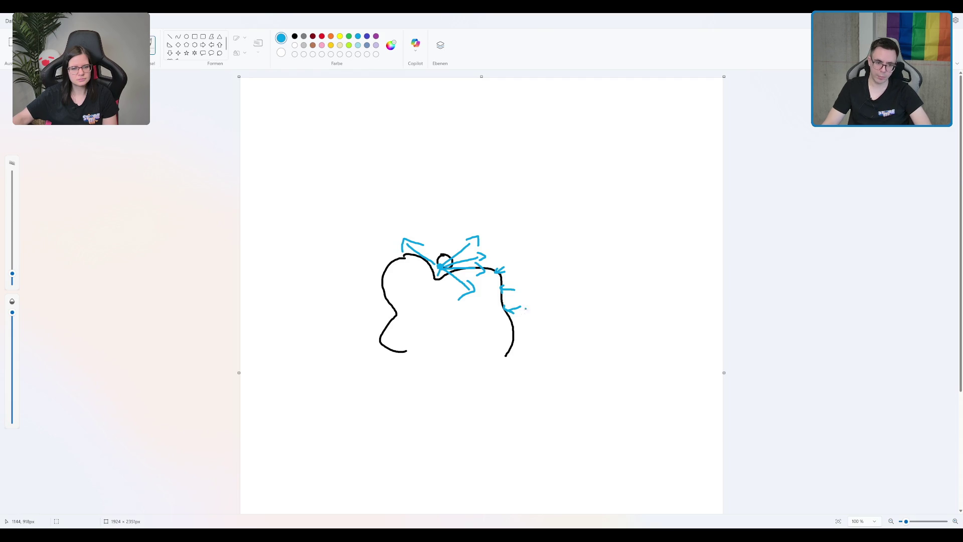
{"action": "mouse_move", "coordinate": [517, 304]}
{"action": "left_mouse_down"}
{"action": "mouse_move", "coordinate": [497, 306]}
{"action": "mouse_move", "coordinate": [515, 315]}
{"action": "left_mouse_up"}
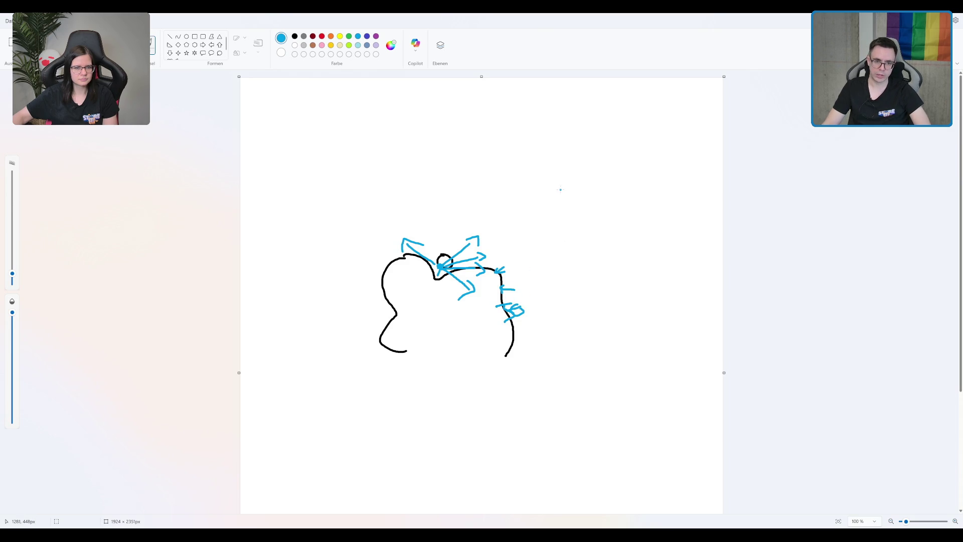
{"action": "left_click", "coordinate": [294, 36]}
Draw a black slope curving up-right with a ball on it, then light-blue arrows around the contact point.
{"action": "mouse_move", "coordinate": [547, 269]}
{"action": "left_mouse_down"}
{"action": "mouse_move", "coordinate": [609, 148]}
{"action": "mouse_move", "coordinate": [659, 140]}
{"action": "left_mouse_up"}
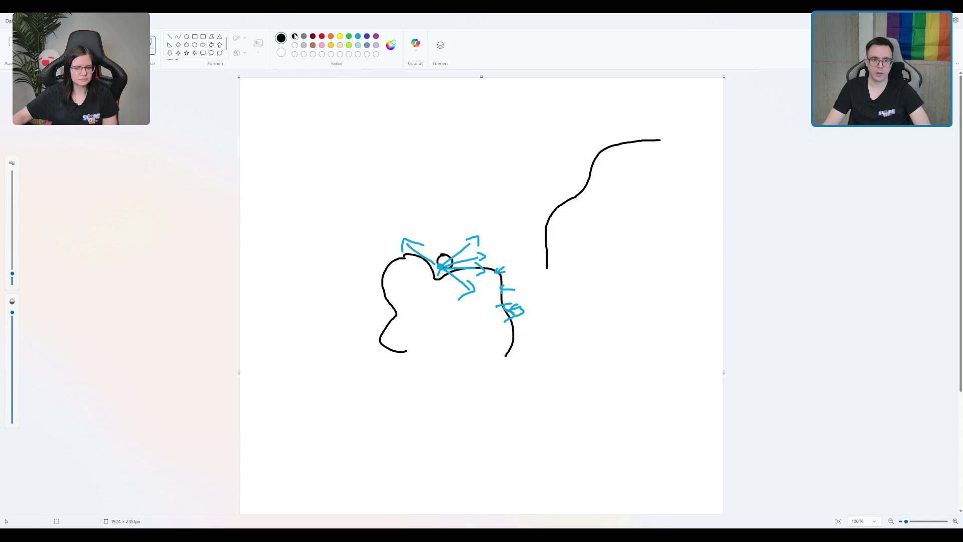
{"action": "mouse_move", "coordinate": [578, 204]}
{"action": "left_mouse_down"}
{"action": "mouse_move", "coordinate": [583, 215]}
{"action": "mouse_move", "coordinate": [578, 203]}
{"action": "left_mouse_up"}
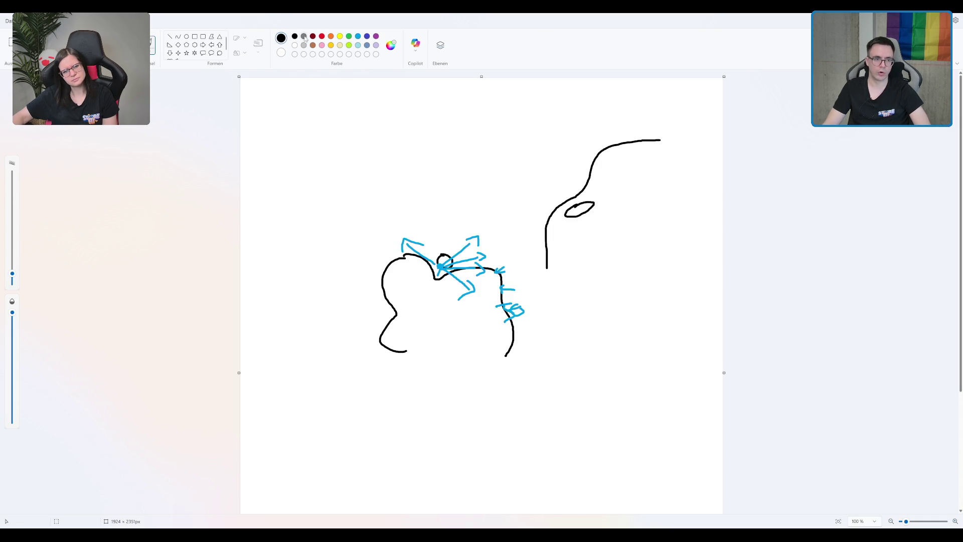
{"action": "left_click", "coordinate": [358, 36]}
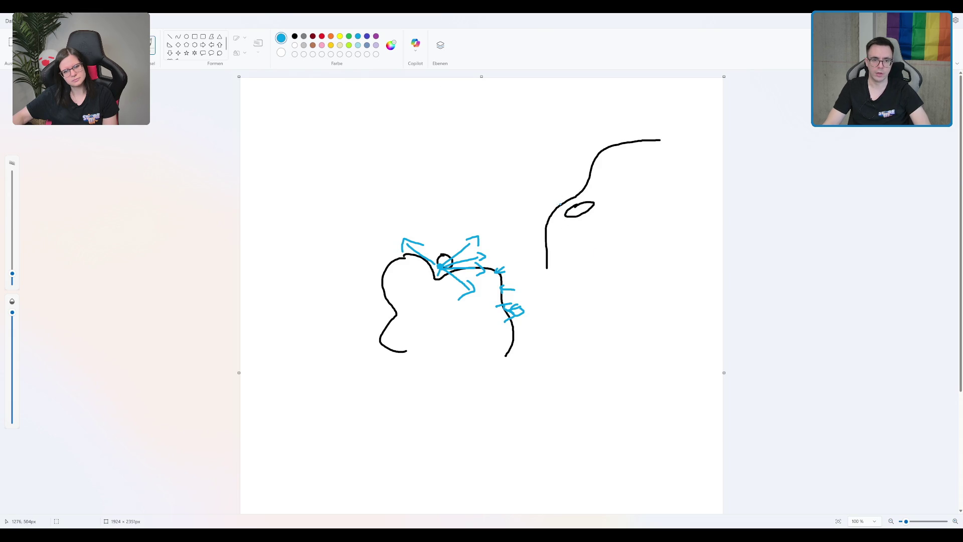
{"action": "mouse_move", "coordinate": [574, 200]}
{"action": "left_mouse_down"}
{"action": "mouse_move", "coordinate": [581, 206]}
{"action": "mouse_move", "coordinate": [580, 194]}
{"action": "left_mouse_up"}
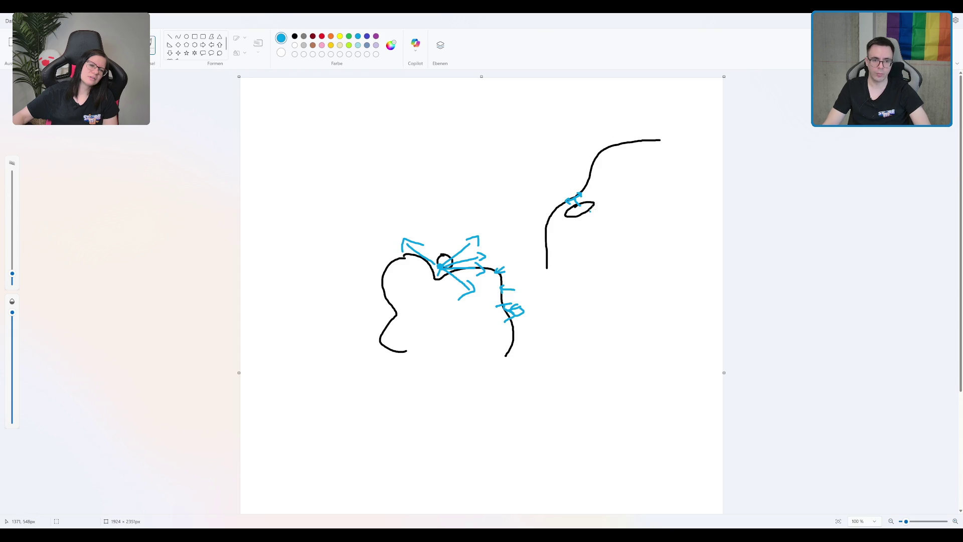
{"action": "mouse_move", "coordinate": [568, 212]}
{"action": "left_mouse_down"}
{"action": "mouse_move", "coordinate": [558, 209]}
{"action": "mouse_move", "coordinate": [585, 187]}
{"action": "left_mouse_up"}
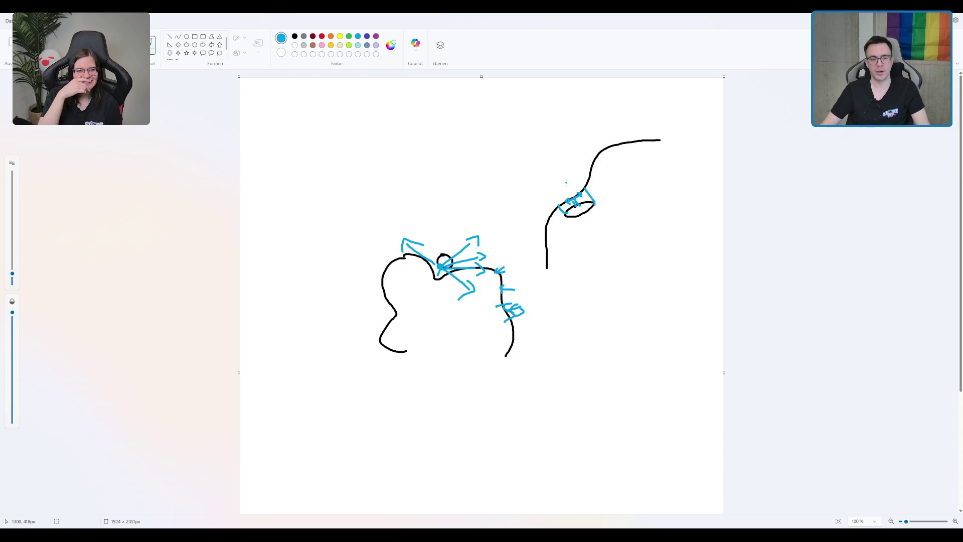
{"action": "mouse_move", "coordinate": [576, 210]}
{"action": "left_mouse_down"}
{"action": "mouse_move", "coordinate": [559, 214]}
{"action": "mouse_move", "coordinate": [594, 201]}
{"action": "mouse_move", "coordinate": [597, 178]}
{"action": "mouse_move", "coordinate": [554, 220]}
{"action": "mouse_move", "coordinate": [585, 200]}
{"action": "mouse_move", "coordinate": [577, 215]}
{"action": "mouse_move", "coordinate": [594, 185]}
{"action": "left_mouse_up"}
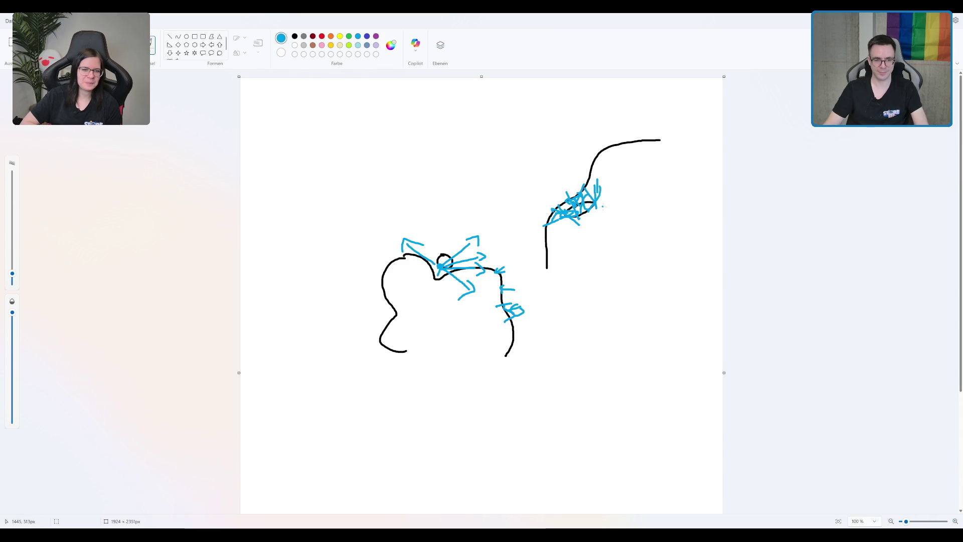
{"action": "mouse_move", "coordinate": [583, 211]}
{"action": "left_mouse_down"}
{"action": "mouse_move", "coordinate": [595, 185]}
{"action": "mouse_move", "coordinate": [552, 220]}
{"action": "mouse_move", "coordinate": [596, 186]}
{"action": "mouse_move", "coordinate": [613, 203]}
{"action": "left_mouse_up"}
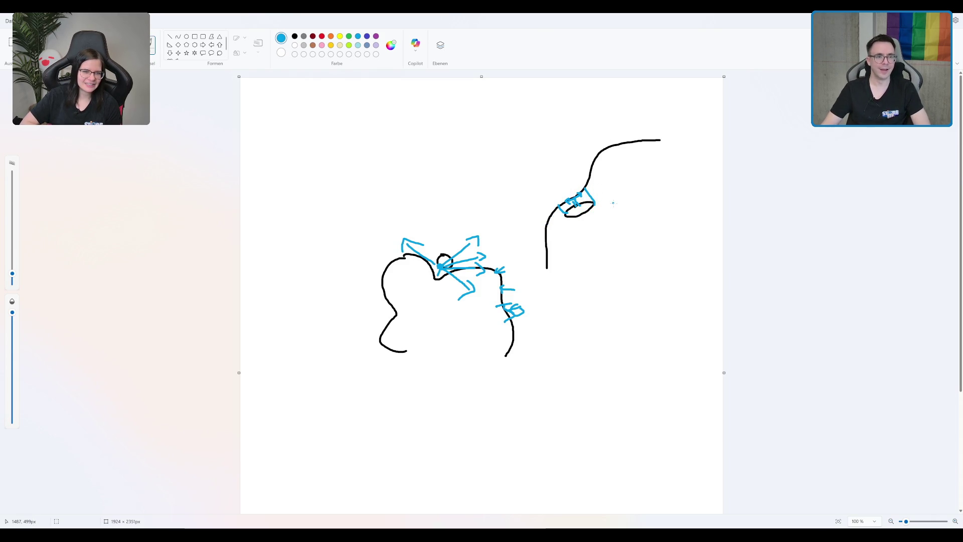
{"action": "left_click", "coordinate": [294, 36]}
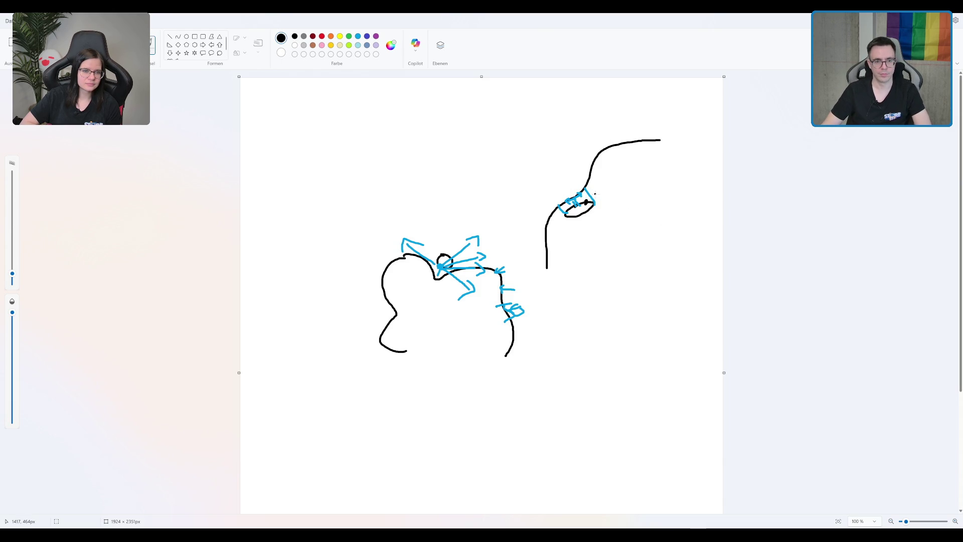
{"action": "mouse_move", "coordinate": [586, 206]}
{"action": "left_mouse_down"}
{"action": "mouse_move", "coordinate": [577, 205]}
{"action": "mouse_move", "coordinate": [584, 182]}
{"action": "mouse_move", "coordinate": [542, 215]}
{"action": "left_mouse_up"}
{"action": "left_click_drag", "start_coordinate": [574, 212], "coordinate": [548, 206]}
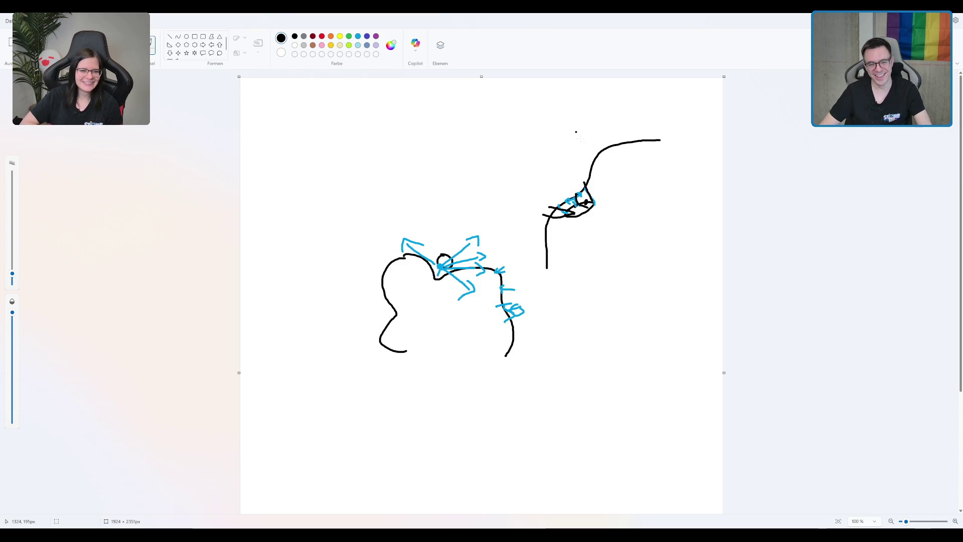
{"action": "key", "text": "ctrl+z"}
{"action": "key", "text": "ctrl+z"}
{"action": "key", "text": "ctrl+z"}
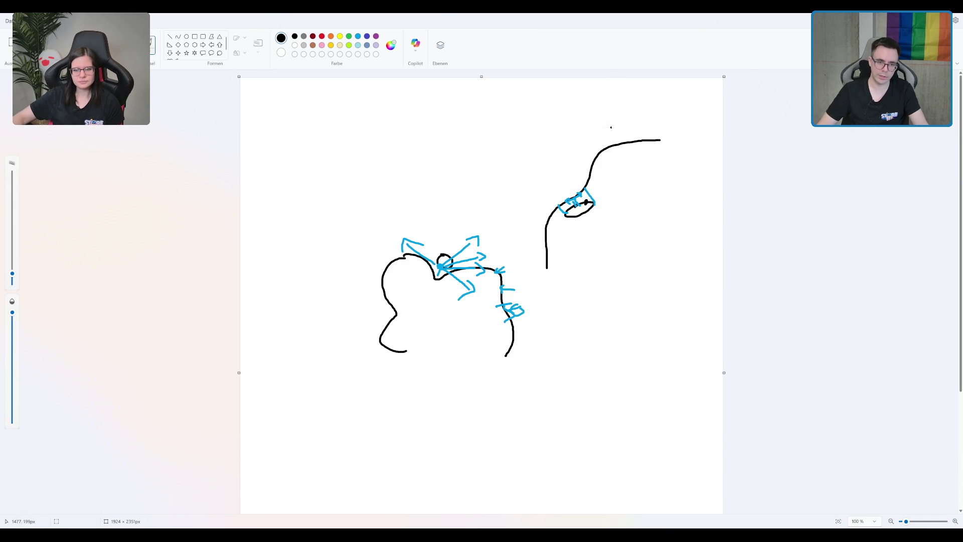
Draw a black ball atop the second slope, cross it with red lines, and add a red horizontal line.
{"action": "mouse_move", "coordinate": [593, 131]}
{"action": "left_mouse_down"}
{"action": "mouse_move", "coordinate": [583, 135]}
{"action": "mouse_move", "coordinate": [615, 132]}
{"action": "mouse_move", "coordinate": [589, 137]}
{"action": "mouse_move", "coordinate": [595, 160]}
{"action": "left_mouse_up"}
{"action": "left_click", "coordinate": [322, 36]}
{"action": "mouse_move", "coordinate": [596, 140]}
{"action": "left_mouse_down"}
{"action": "mouse_move", "coordinate": [605, 149]}
{"action": "mouse_move", "coordinate": [625, 141]}
{"action": "left_mouse_up"}
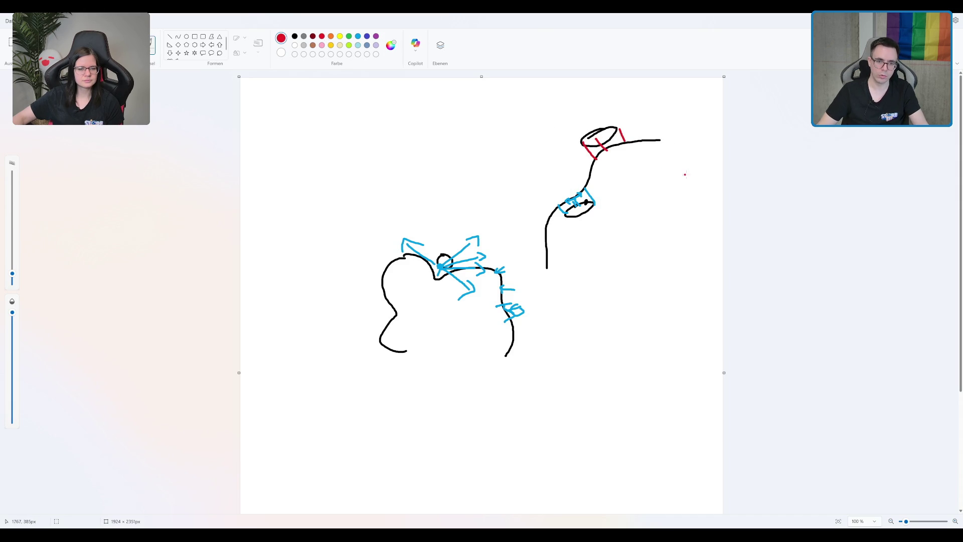
{"action": "left_click_drag", "start_coordinate": [636, 186], "coordinate": [698, 184]}
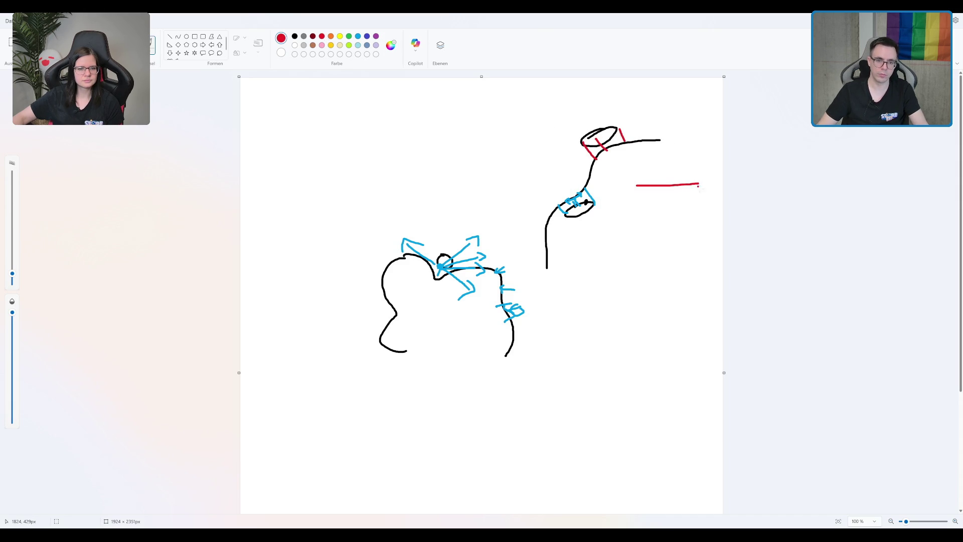
Undo the red horizontal line beside the upper ball.
{"action": "left_click", "coordinate": [674, 172]}
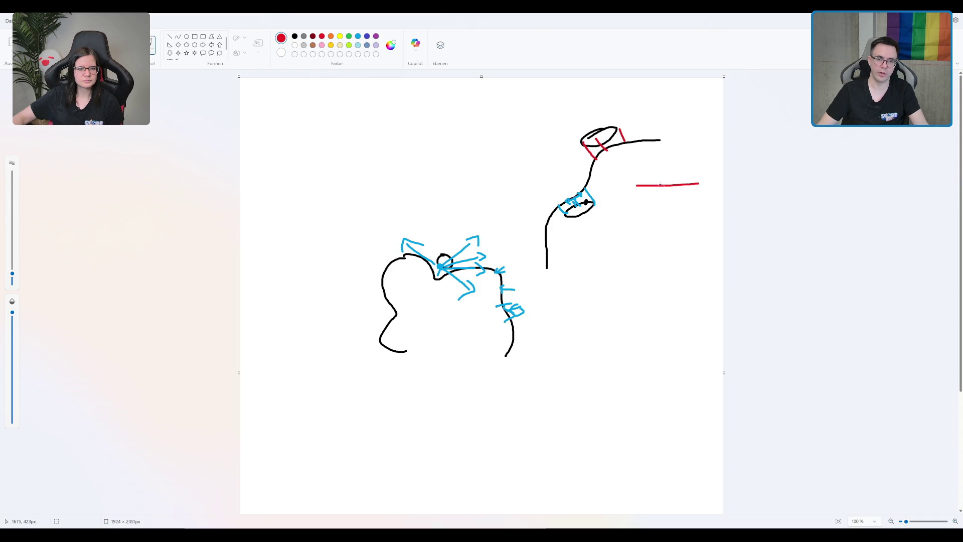
{"action": "key", "text": "ctrl+z"}
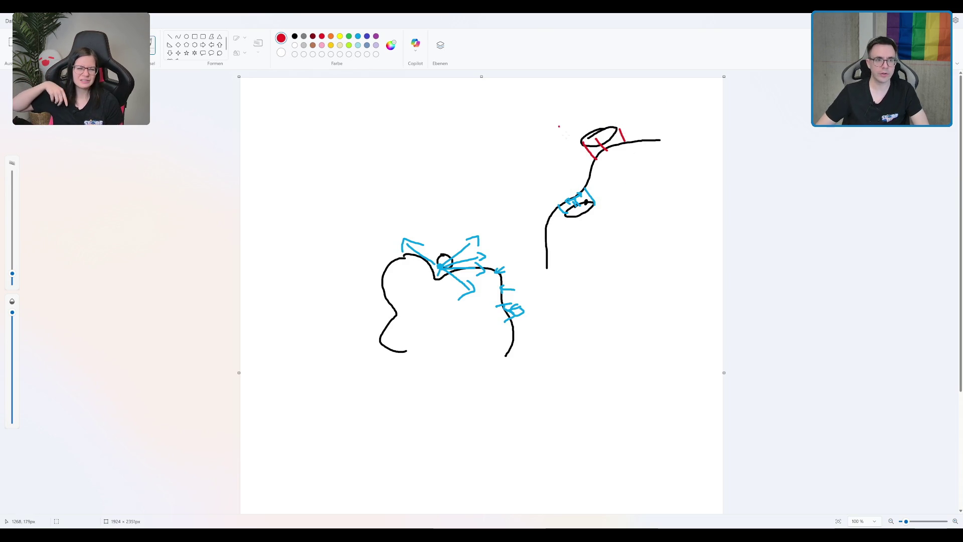
{"action": "left_click", "coordinate": [295, 37]}
{"action": "mouse_move", "coordinate": [577, 353]}
{"action": "left_mouse_down"}
{"action": "mouse_move", "coordinate": [584, 327]}
{"action": "mouse_move", "coordinate": [640, 307]}
{"action": "mouse_move", "coordinate": [680, 257]}
{"action": "left_mouse_up"}
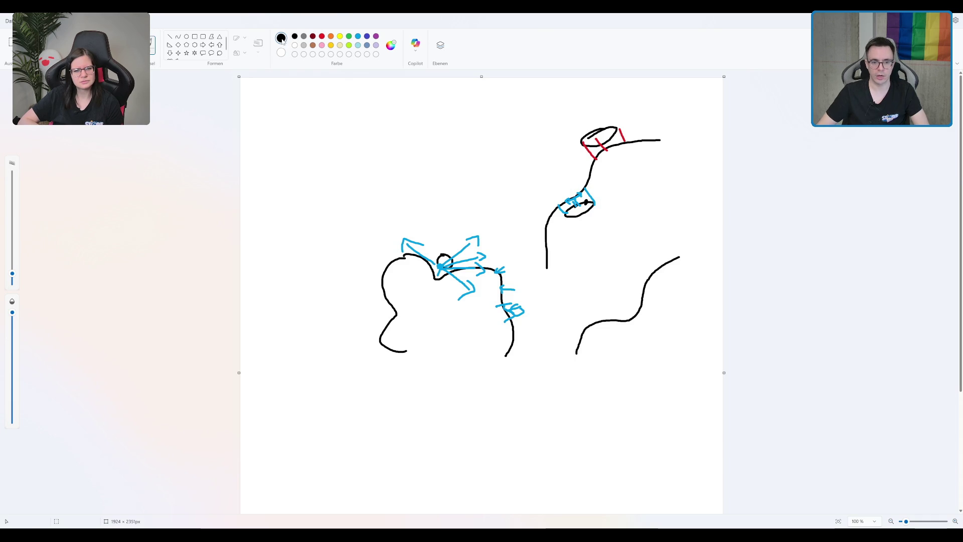
{"action": "mouse_move", "coordinate": [594, 293]}
{"action": "left_mouse_down"}
{"action": "mouse_move", "coordinate": [567, 316]}
{"action": "mouse_move", "coordinate": [584, 315]}
{"action": "mouse_move", "coordinate": [598, 293]}
{"action": "mouse_move", "coordinate": [627, 304]}
{"action": "mouse_move", "coordinate": [585, 301]}
{"action": "mouse_move", "coordinate": [634, 315]}
{"action": "mouse_move", "coordinate": [612, 290]}
{"action": "mouse_move", "coordinate": [621, 284]}
{"action": "left_mouse_up"}
{"action": "key", "text": "ctrl+z"}
{"action": "left_click", "coordinate": [321, 36]}
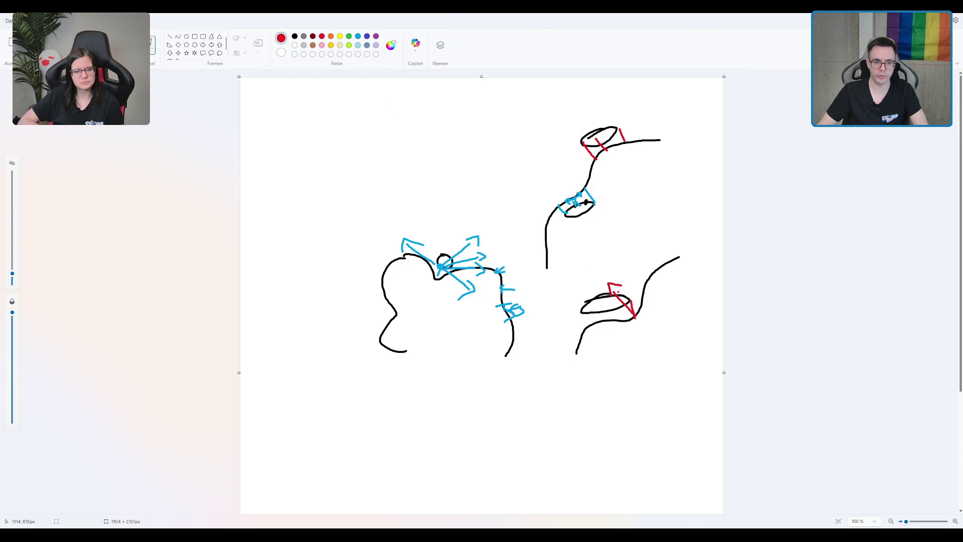
{"action": "mouse_move", "coordinate": [607, 319]}
{"action": "left_mouse_down"}
{"action": "mouse_move", "coordinate": [597, 279]}
{"action": "mouse_move", "coordinate": [607, 285]}
{"action": "left_mouse_up"}
{"action": "mouse_move", "coordinate": [588, 329]}
{"action": "left_mouse_down"}
{"action": "mouse_move", "coordinate": [582, 312]}
{"action": "mouse_move", "coordinate": [596, 299]}
{"action": "left_mouse_up"}
{"action": "key", "text": "ctrl+z"}
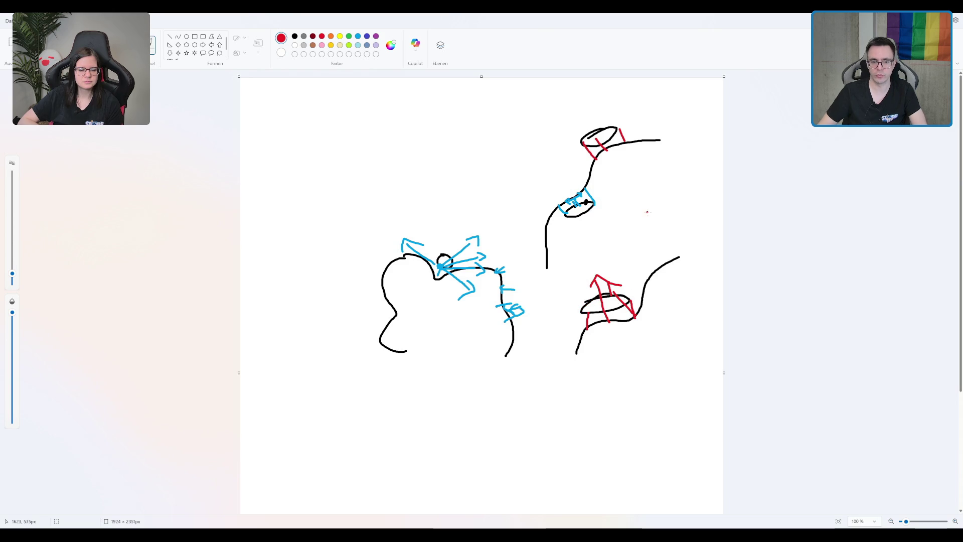
{"action": "key", "text": "ctrl+z"}
{"action": "key", "text": "ctrl+z"}
{"action": "key", "text": "ctrl+z"}
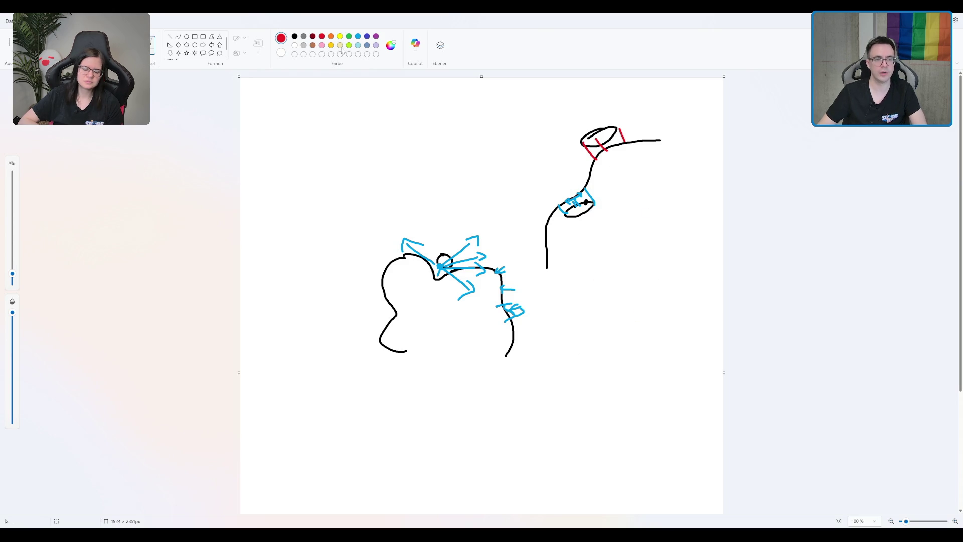
Remove the oval and wavy lower-right curve, then redraw a black S-shaped slope rising to the right.
{"action": "key", "text": "ctrl+y"}
{"action": "left_click", "coordinate": [294, 36]}
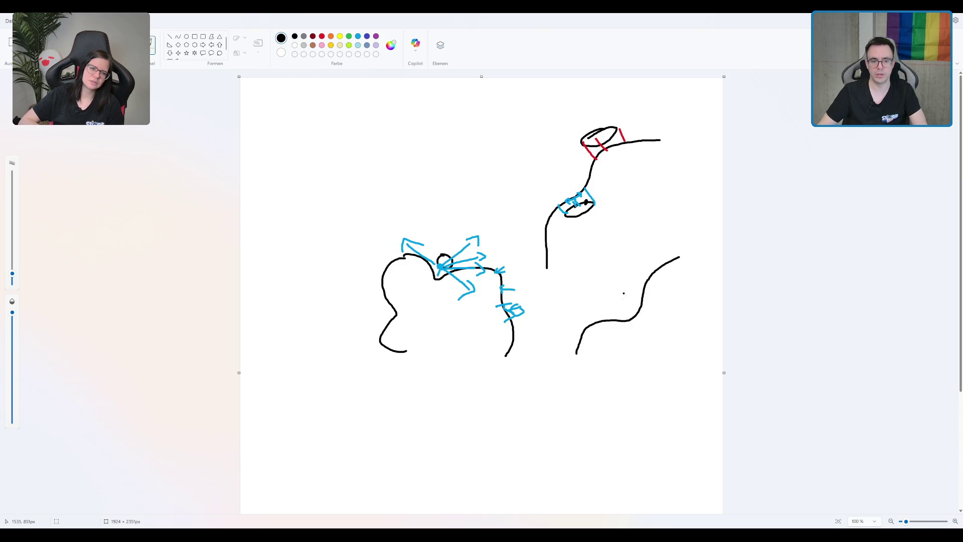
{"action": "mouse_move", "coordinate": [627, 299]}
{"action": "left_mouse_down"}
{"action": "mouse_move", "coordinate": [595, 311]}
{"action": "mouse_move", "coordinate": [632, 298]}
{"action": "left_mouse_up"}
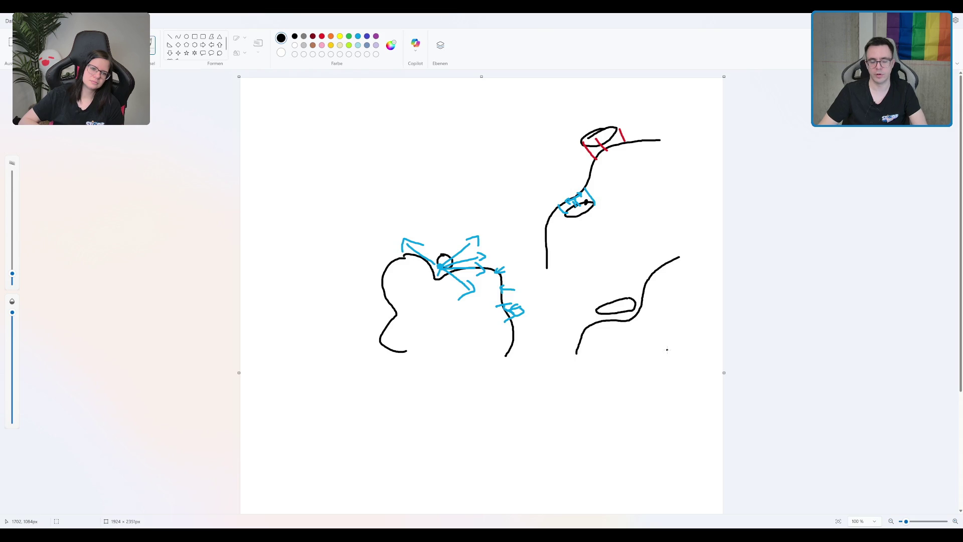
{"action": "key", "text": "ctrl+z"}
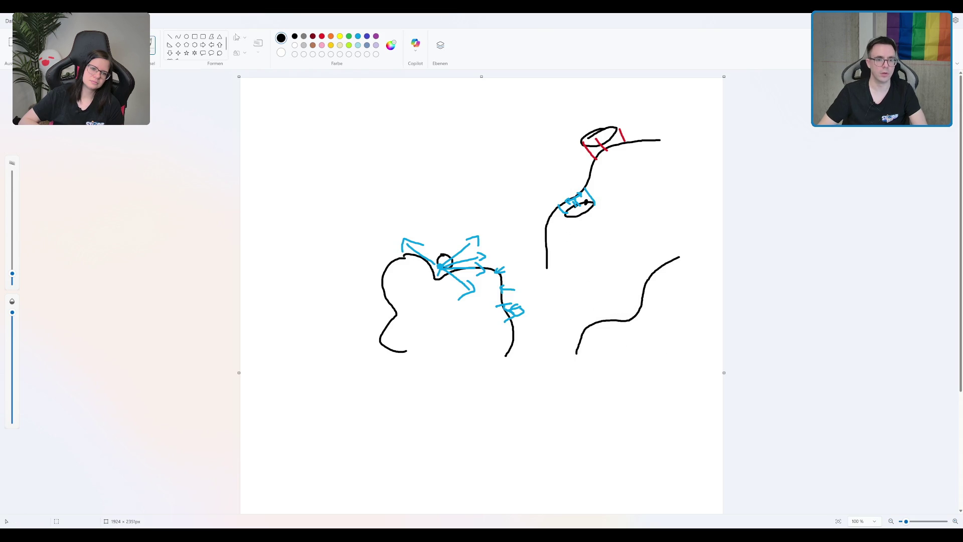
{"action": "key", "text": "ctrl+z"}
{"action": "mouse_move", "coordinate": [593, 360]}
{"action": "left_mouse_down"}
{"action": "mouse_move", "coordinate": [594, 341]}
{"action": "mouse_move", "coordinate": [617, 331]}
{"action": "left_mouse_up"}
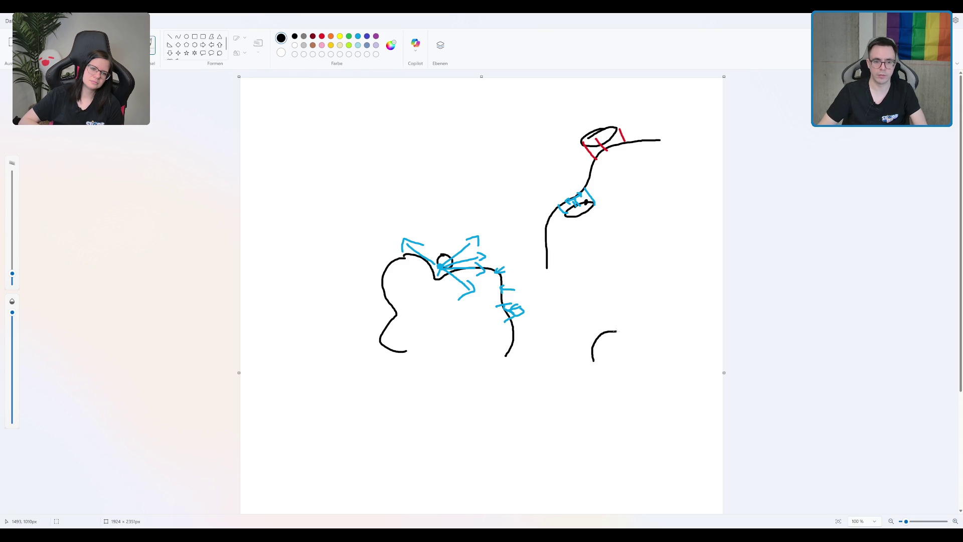
{"action": "key", "text": "ctrl+z"}
{"action": "mouse_move", "coordinate": [585, 380]}
{"action": "left_mouse_down"}
{"action": "mouse_move", "coordinate": [588, 351]}
{"action": "mouse_move", "coordinate": [619, 311]}
{"action": "mouse_move", "coordinate": [653, 291]}
{"action": "left_mouse_up"}
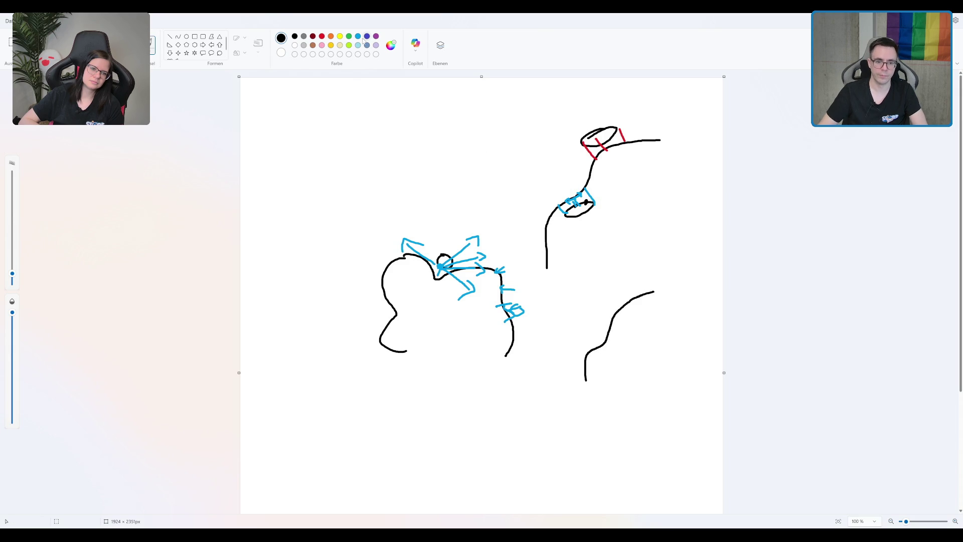
Draw a black D-shaped ball left of the lower slope and cross it with three red contact lines.
{"action": "mouse_move", "coordinate": [582, 329]}
{"action": "left_mouse_down"}
{"action": "mouse_move", "coordinate": [566, 346]}
{"action": "mouse_move", "coordinate": [601, 347]}
{"action": "mouse_move", "coordinate": [577, 346]}
{"action": "mouse_move", "coordinate": [569, 359]}
{"action": "mouse_move", "coordinate": [585, 356]}
{"action": "left_mouse_up"}
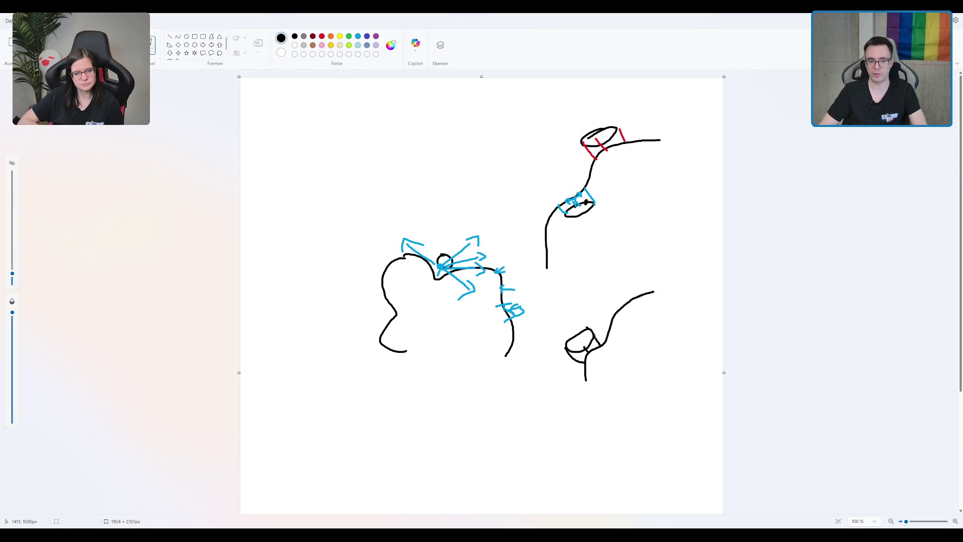
{"action": "left_click_drag", "start_coordinate": [609, 333], "coordinate": [607, 328]}
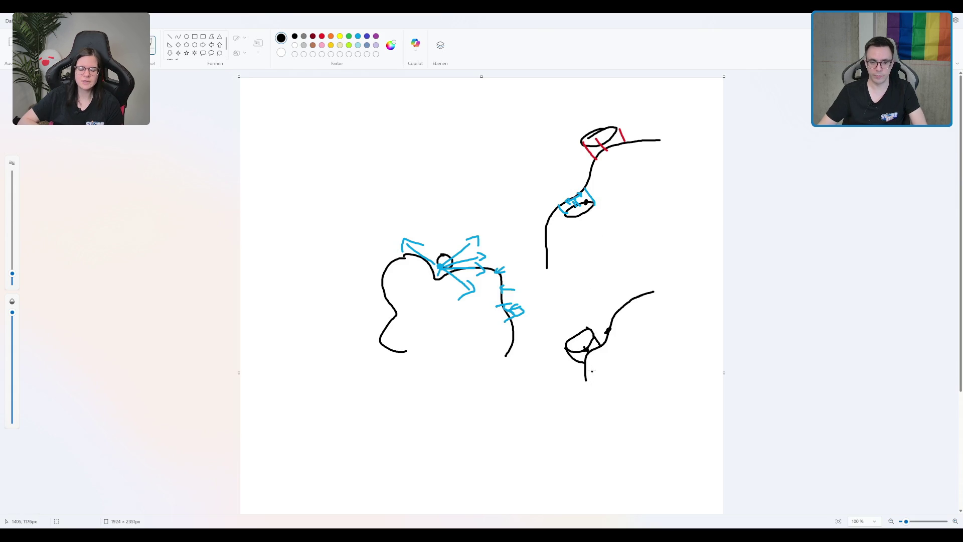
{"action": "key", "text": "ctrl+z"}
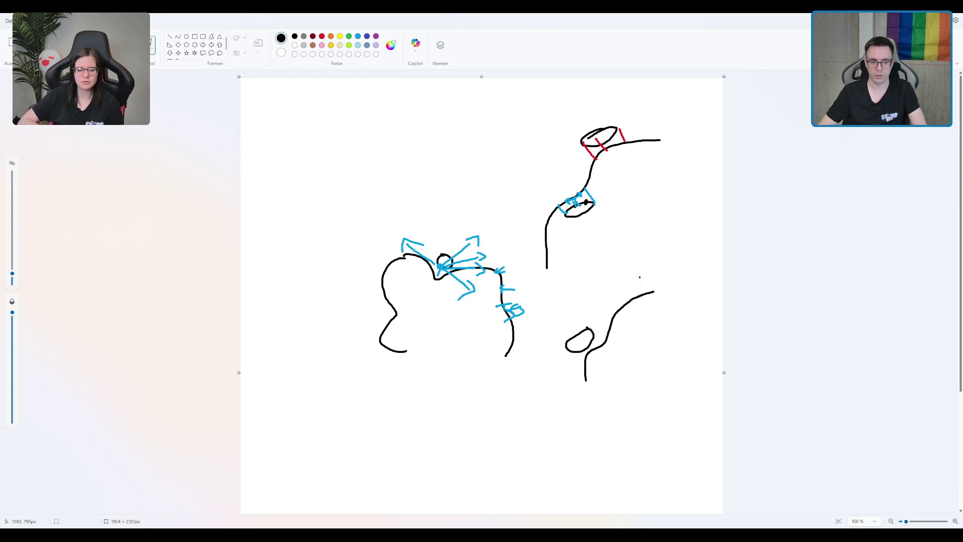
{"action": "key", "text": "ctrl+z"}
{"action": "mouse_move", "coordinate": [572, 323]}
{"action": "left_mouse_down"}
{"action": "mouse_move", "coordinate": [568, 351]}
{"action": "mouse_move", "coordinate": [579, 323]}
{"action": "mouse_move", "coordinate": [568, 340]}
{"action": "mouse_move", "coordinate": [580, 332]}
{"action": "mouse_move", "coordinate": [571, 317]}
{"action": "left_mouse_up"}
{"action": "key", "text": "ctrl+z"}
{"action": "left_click", "coordinate": [321, 36]}
{"action": "mouse_move", "coordinate": [573, 356]}
{"action": "left_mouse_down"}
{"action": "mouse_move", "coordinate": [591, 358]}
{"action": "mouse_move", "coordinate": [605, 315]}
{"action": "mouse_move", "coordinate": [601, 340]}
{"action": "left_mouse_up"}
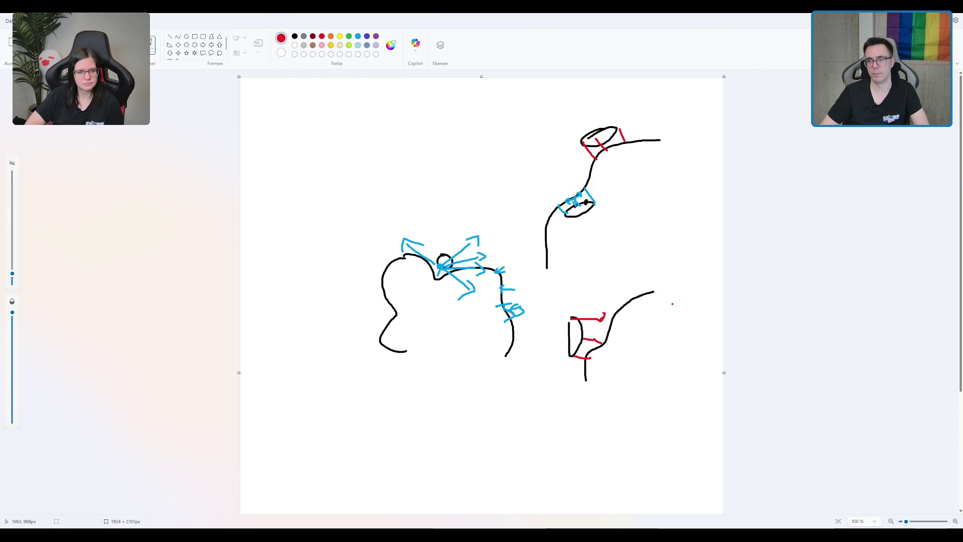
Add a red scribble over the ball's contact lines, then begin a black curve on a fresh blank canvas.
{"action": "mouse_move", "coordinate": [591, 326]}
{"action": "left_mouse_down"}
{"action": "mouse_move", "coordinate": [585, 344]}
{"action": "mouse_move", "coordinate": [594, 343]}
{"action": "left_mouse_up"}
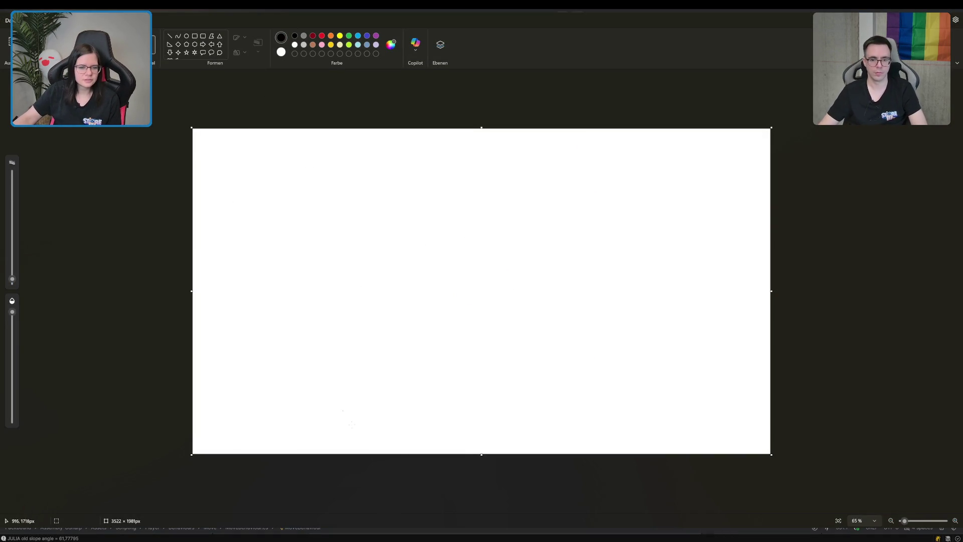
{"action": "mouse_move", "coordinate": [333, 365]}
{"action": "left_mouse_down"}
{"action": "mouse_move", "coordinate": [434, 329]}
{"action": "mouse_move", "coordinate": [473, 301]}
{"action": "left_mouse_up"}
Undo the first curve, set a medium-thick brush, and draw a bent black slope line down the canvas.
{"action": "key", "text": "ctrl+z"}
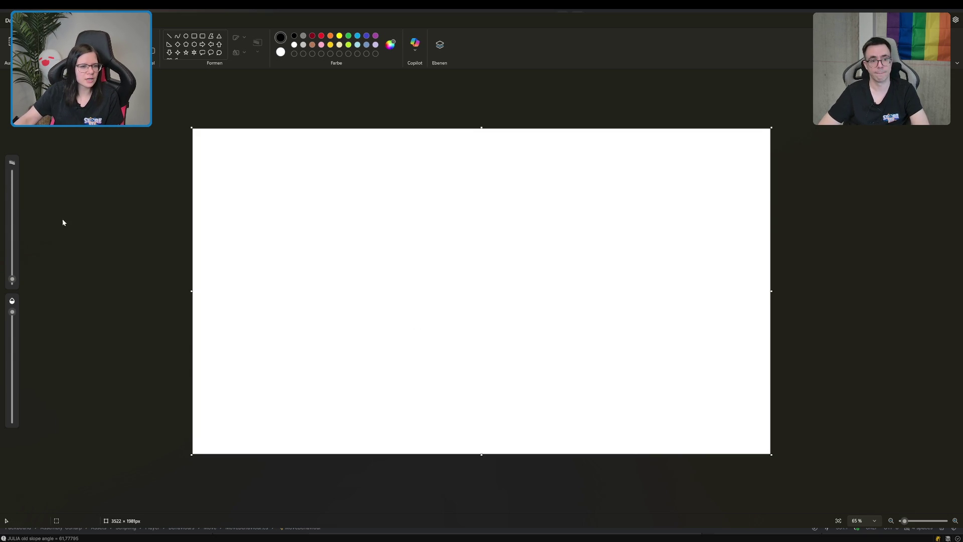
{"action": "left_click_drag", "start_coordinate": [12, 280], "coordinate": [12, 245]}
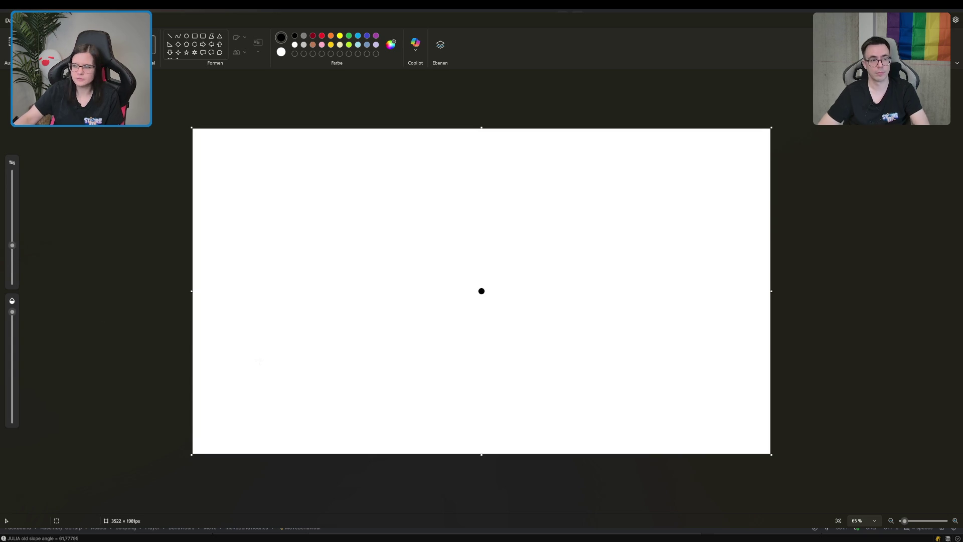
{"action": "left_click", "coordinate": [18, 267]}
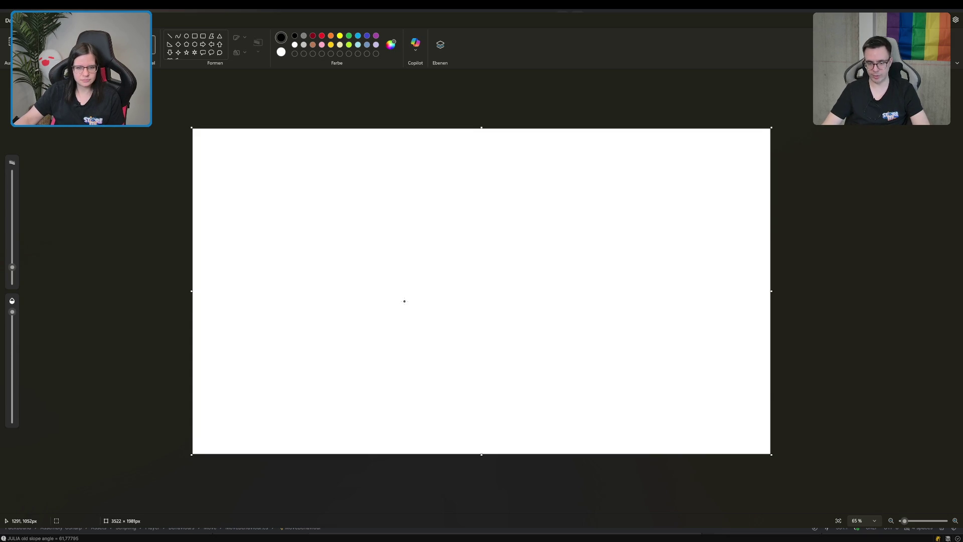
{"action": "mouse_move", "coordinate": [466, 180]}
{"action": "left_mouse_down"}
{"action": "mouse_move", "coordinate": [482, 280]}
{"action": "mouse_move", "coordinate": [424, 376]}
{"action": "left_mouse_up"}
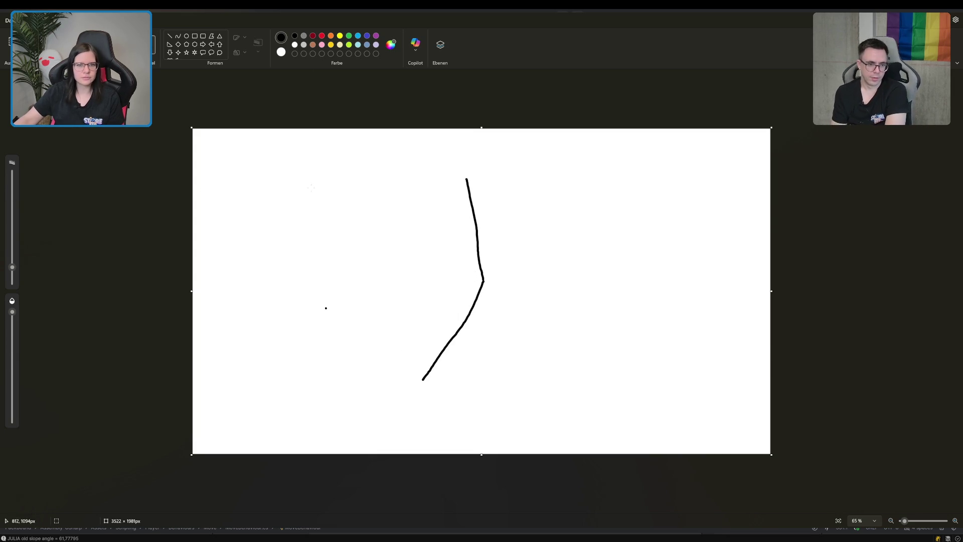
Draw a purple ball against the black line's bend and a red line extending right from it.
{"action": "left_click", "coordinate": [376, 35]}
{"action": "mouse_move", "coordinate": [367, 382]}
{"action": "left_mouse_down"}
{"action": "mouse_move", "coordinate": [462, 279]}
{"action": "mouse_move", "coordinate": [447, 212]}
{"action": "left_mouse_up"}
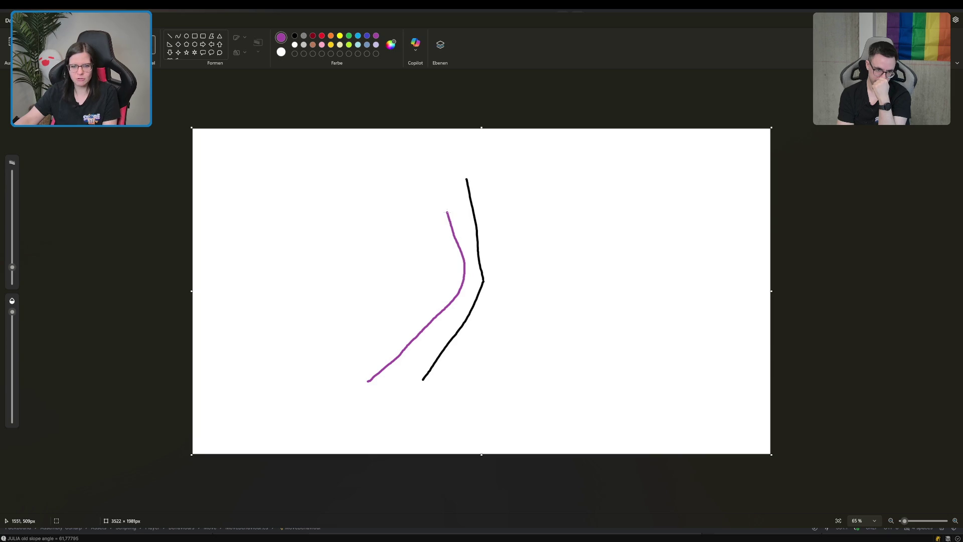
{"action": "key", "text": "ctrl+z"}
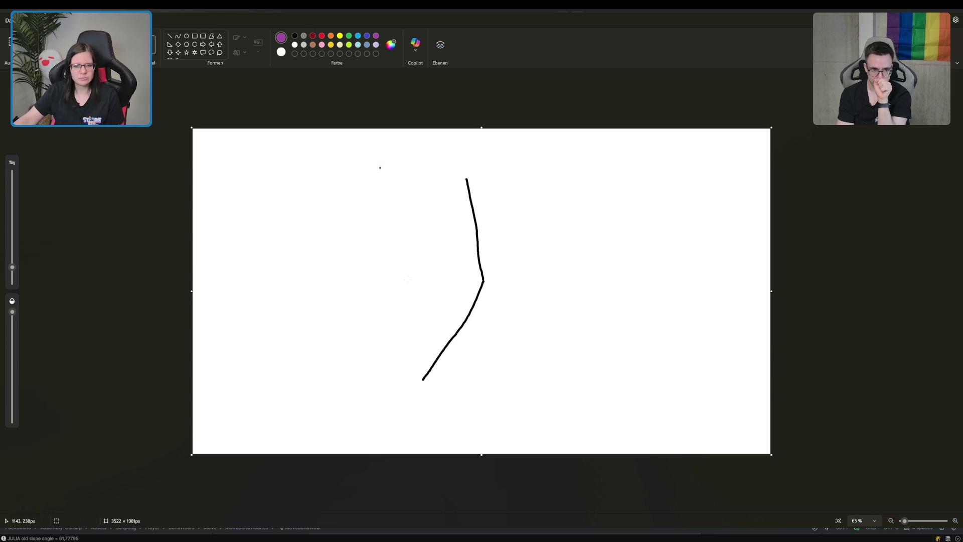
{"action": "mouse_move", "coordinate": [459, 241]}
{"action": "left_mouse_down"}
{"action": "mouse_move", "coordinate": [475, 275]}
{"action": "mouse_move", "coordinate": [458, 233]}
{"action": "left_mouse_up"}
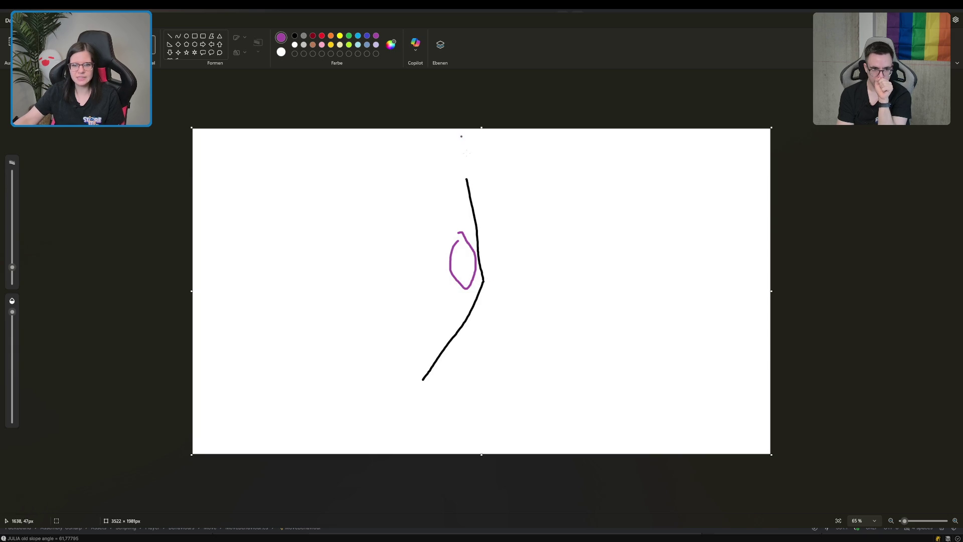
{"action": "left_click", "coordinate": [321, 36]}
{"action": "left_click_drag", "start_coordinate": [455, 245], "coordinate": [512, 234]}
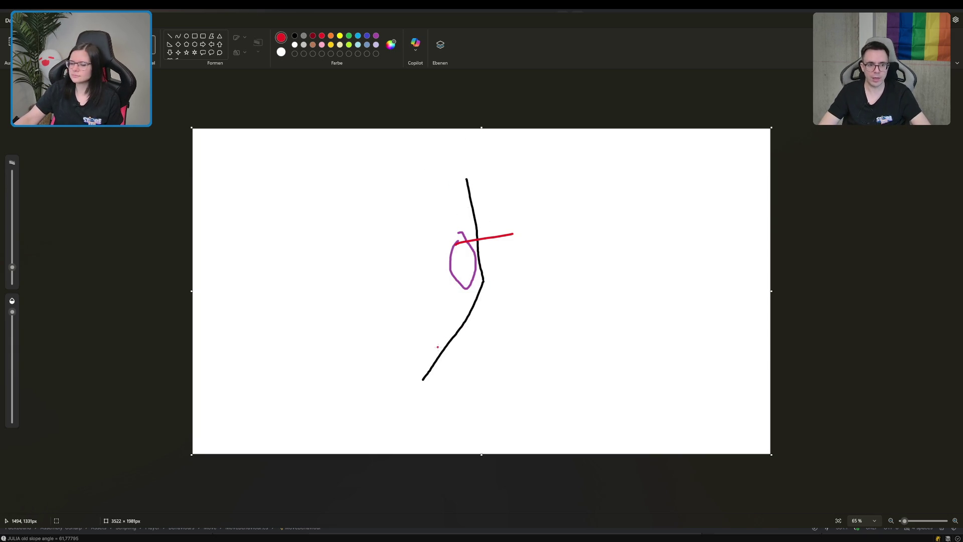
Add three red right-pointing arrows from the purple ball and a short blue downward arrow beneath it.
{"action": "left_click_drag", "start_coordinate": [468, 283], "coordinate": [525, 281]}
{"action": "left_click_drag", "start_coordinate": [506, 220], "coordinate": [512, 237]}
{"action": "mouse_move", "coordinate": [477, 263]}
{"action": "left_mouse_down"}
{"action": "mouse_move", "coordinate": [523, 251]}
{"action": "mouse_move", "coordinate": [503, 267]}
{"action": "mouse_move", "coordinate": [545, 358]}
{"action": "left_mouse_up"}
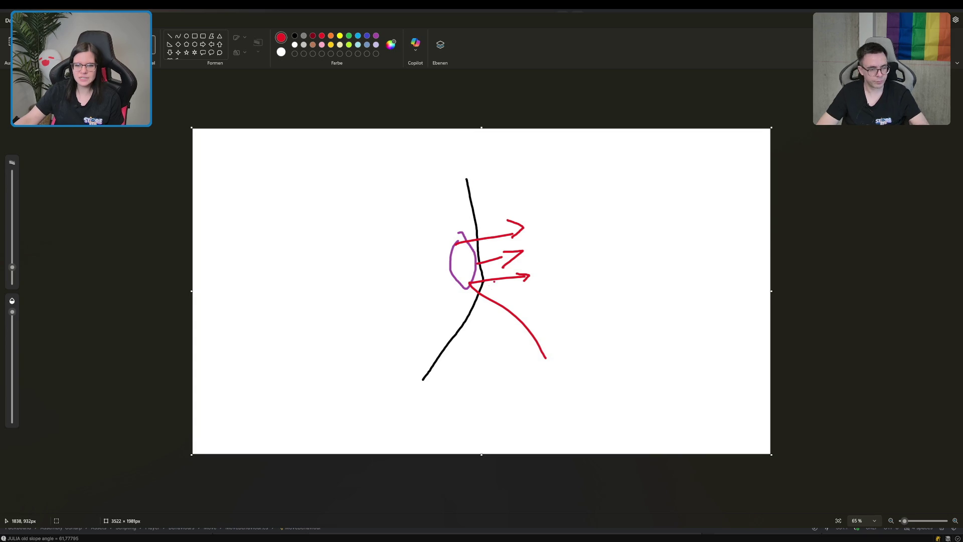
{"action": "key", "text": "ctrl+z"}
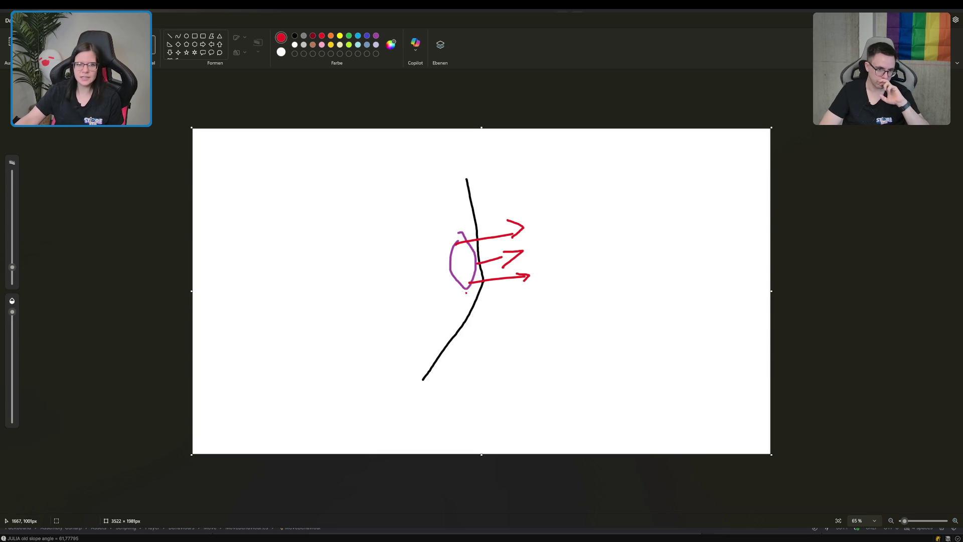
{"action": "left_click", "coordinate": [366, 36]}
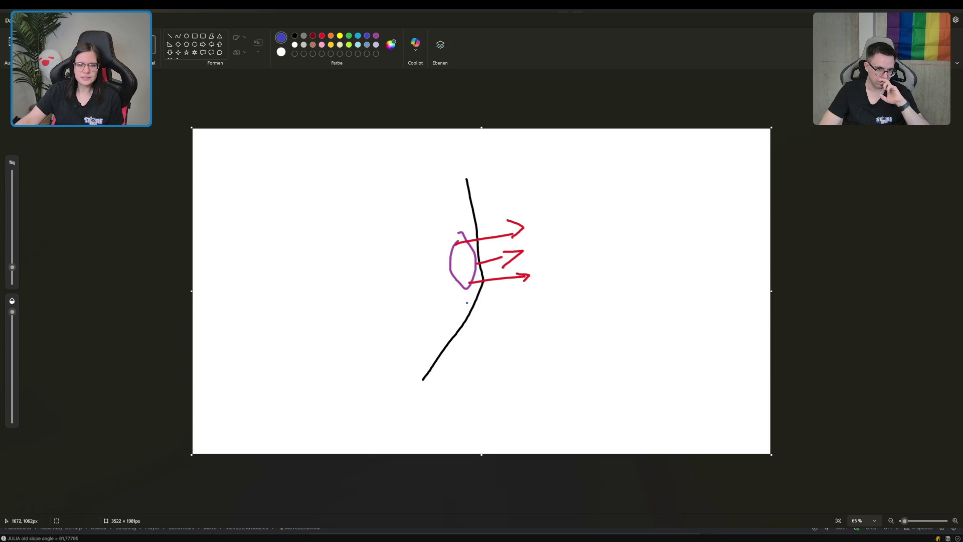
{"action": "left_click_drag", "start_coordinate": [466, 290], "coordinate": [473, 310]}
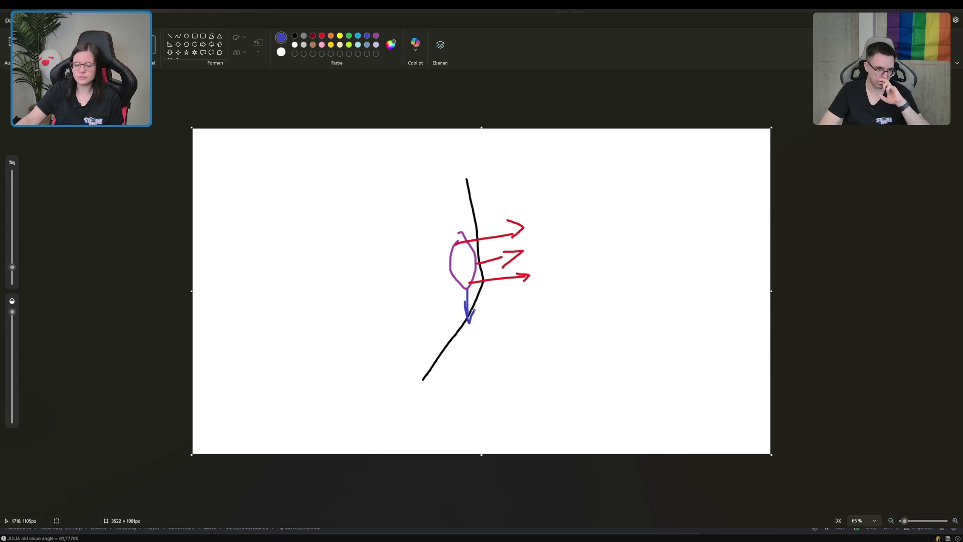
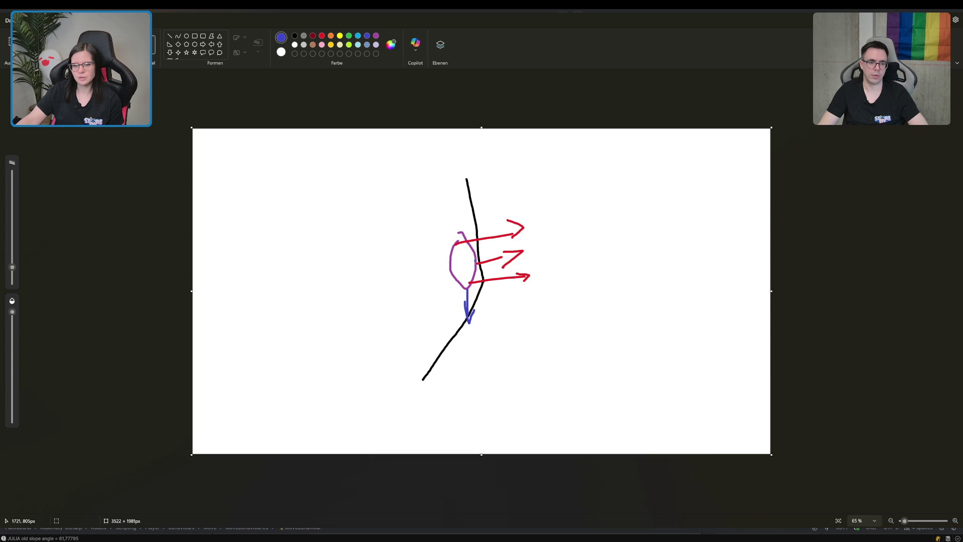
Try two blue strokes along the slope, then undo everything until the canvas is blank.
{"action": "left_click_drag", "start_coordinate": [480, 282], "coordinate": [434, 306]}
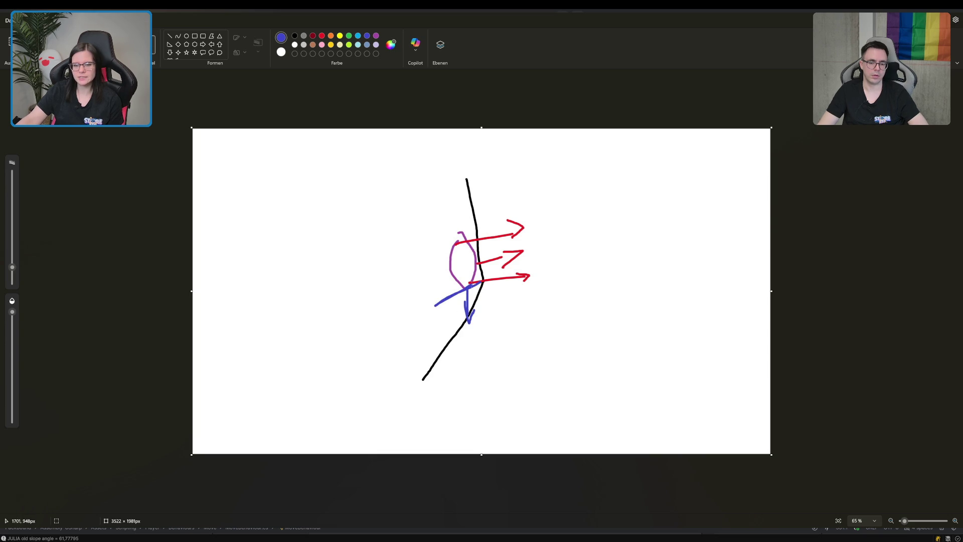
{"action": "key", "text": "ctrl+z"}
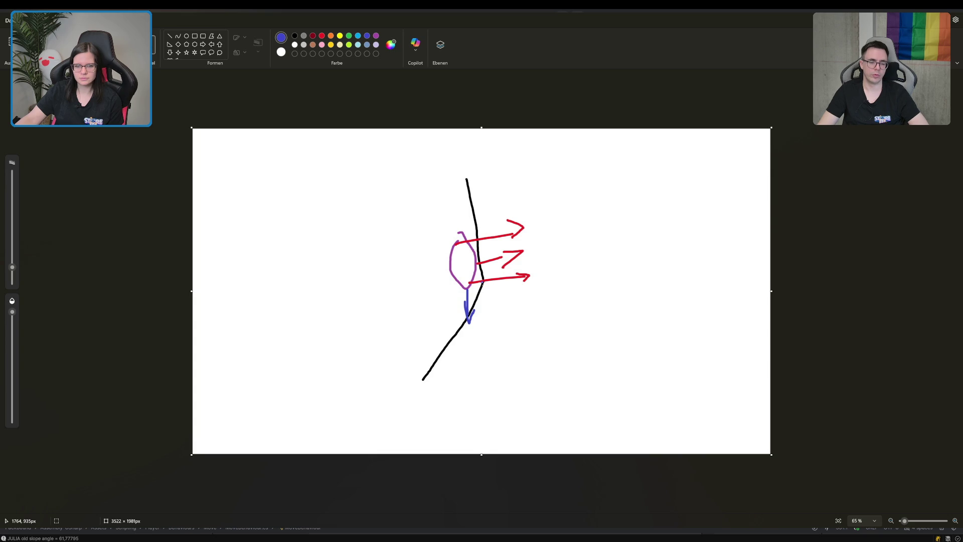
{"action": "mouse_move", "coordinate": [485, 282]}
{"action": "left_mouse_down"}
{"action": "mouse_move", "coordinate": [414, 387]}
{"action": "mouse_move", "coordinate": [487, 287]}
{"action": "mouse_move", "coordinate": [431, 361]}
{"action": "mouse_move", "coordinate": [465, 308]}
{"action": "left_mouse_up"}
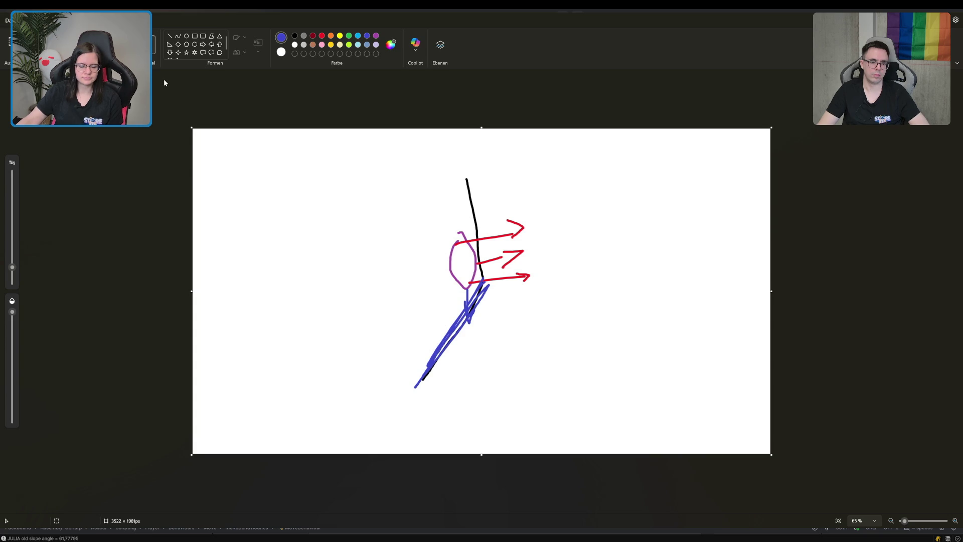
{"action": "key", "text": "ctrl+z"}
{"action": "key", "text": "ctrl+z"}
{"action": "key", "text": "ctrl+z"}
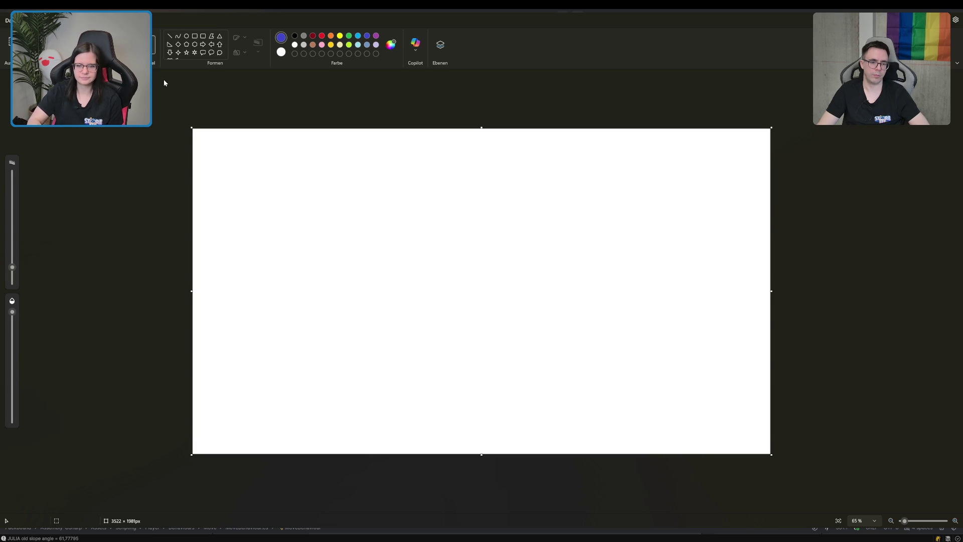
Draw a black line running down and bending diagonally down-left, redrawing it until it looks right.
{"action": "left_click", "coordinate": [294, 36]}
{"action": "mouse_move", "coordinate": [336, 388]}
{"action": "left_mouse_down"}
{"action": "mouse_move", "coordinate": [506, 293]}
{"action": "mouse_move", "coordinate": [497, 159]}
{"action": "left_mouse_up"}
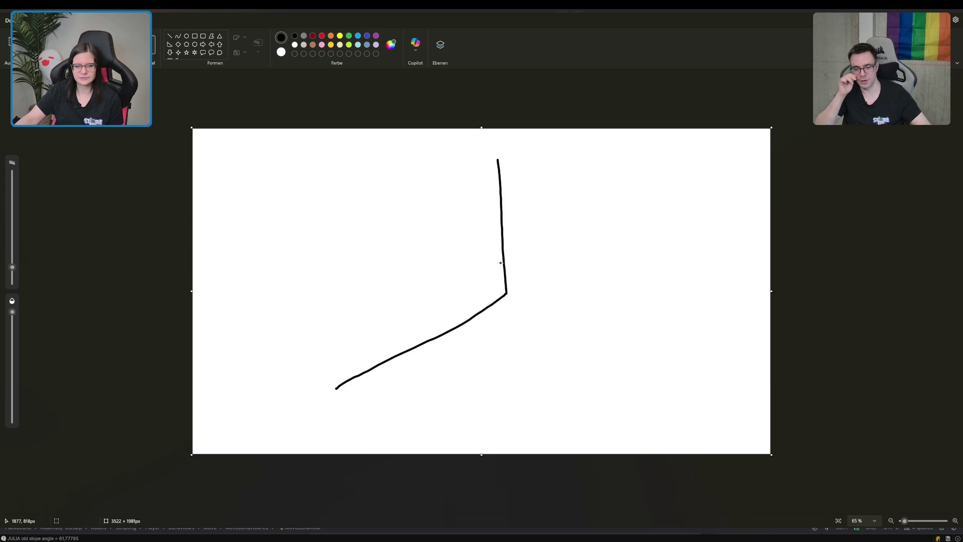
{"action": "key", "text": "ctrl+z"}
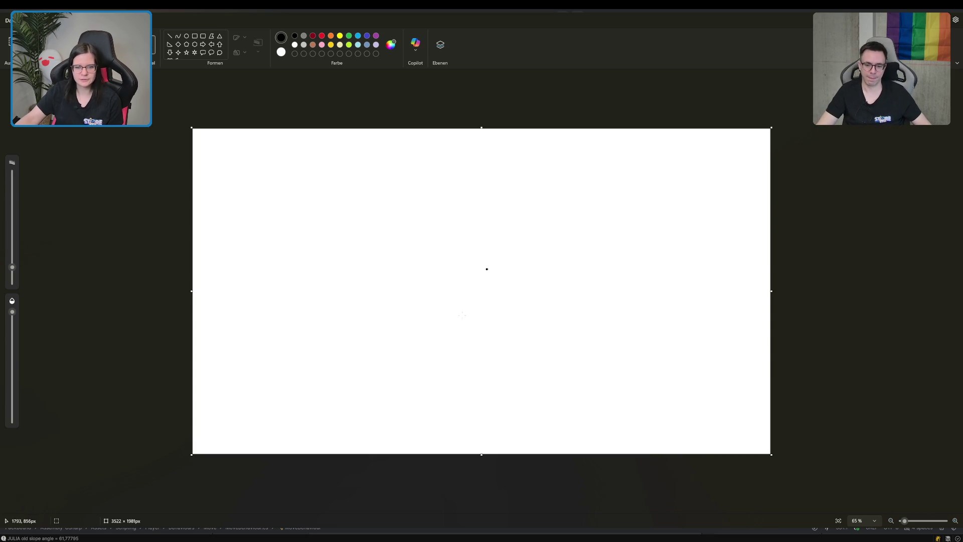
{"action": "left_click_drag", "start_coordinate": [370, 418], "coordinate": [453, 276]}
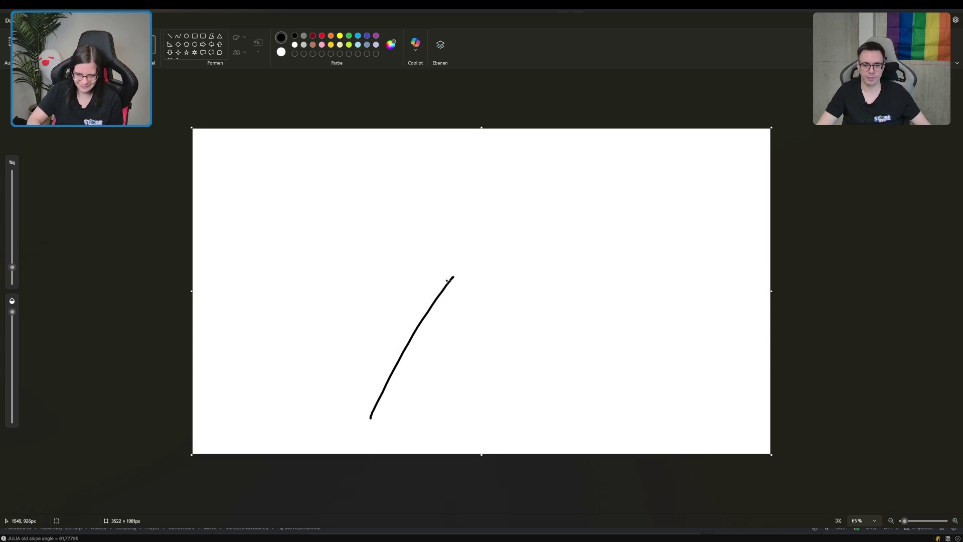
{"action": "key", "text": "ctrl+z"}
{"action": "mouse_move", "coordinate": [347, 428]}
{"action": "left_mouse_down"}
{"action": "mouse_move", "coordinate": [453, 318]}
{"action": "mouse_move", "coordinate": [462, 217]}
{"action": "left_mouse_up"}
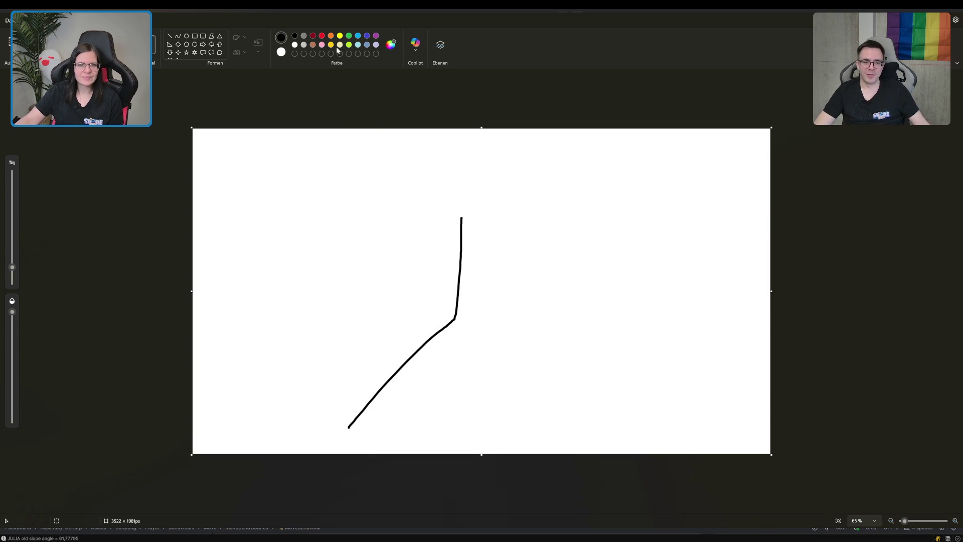
Switch to red and the Ellipse shape, discarding a trial red stroke.
{"action": "left_click", "coordinate": [321, 36]}
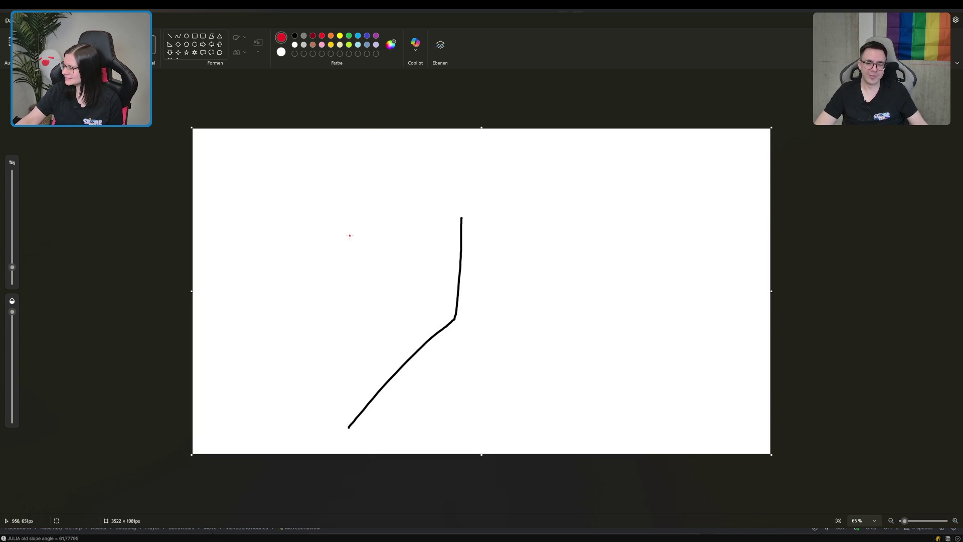
{"action": "mouse_move", "coordinate": [428, 294]}
{"action": "left_mouse_down"}
{"action": "mouse_move", "coordinate": [438, 318]}
{"action": "mouse_move", "coordinate": [418, 302]}
{"action": "mouse_move", "coordinate": [450, 288]}
{"action": "left_mouse_up"}
{"action": "key", "text": "ctrl+z"}
{"action": "key", "text": "ctrl+z"}
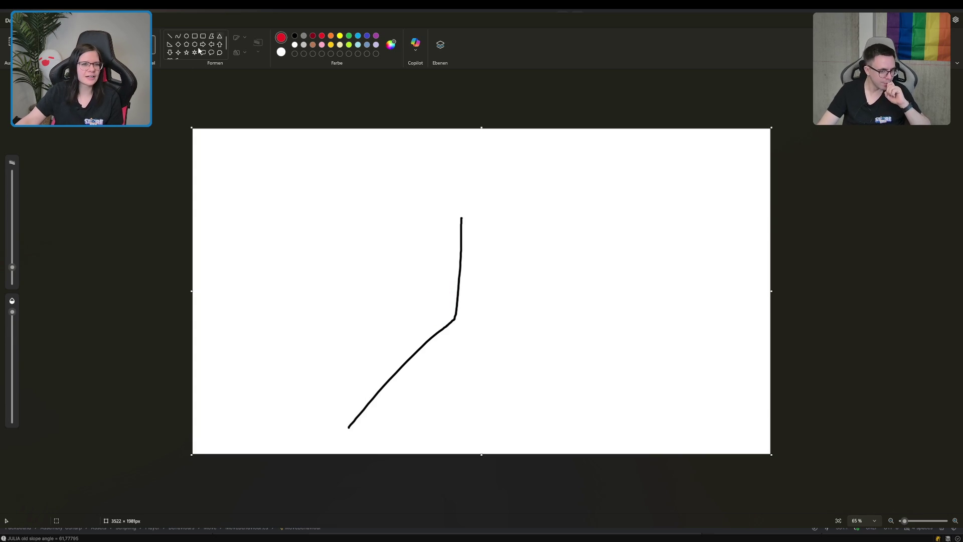
{"action": "left_click", "coordinate": [186, 36]}
Draw a red circle at the bend and brush blue force arrows to its right.
{"action": "mouse_move", "coordinate": [456, 317]}
{"action": "left_mouse_down"}
{"action": "mouse_move", "coordinate": [420, 279]}
{"action": "mouse_move", "coordinate": [440, 305]}
{"action": "left_mouse_up"}
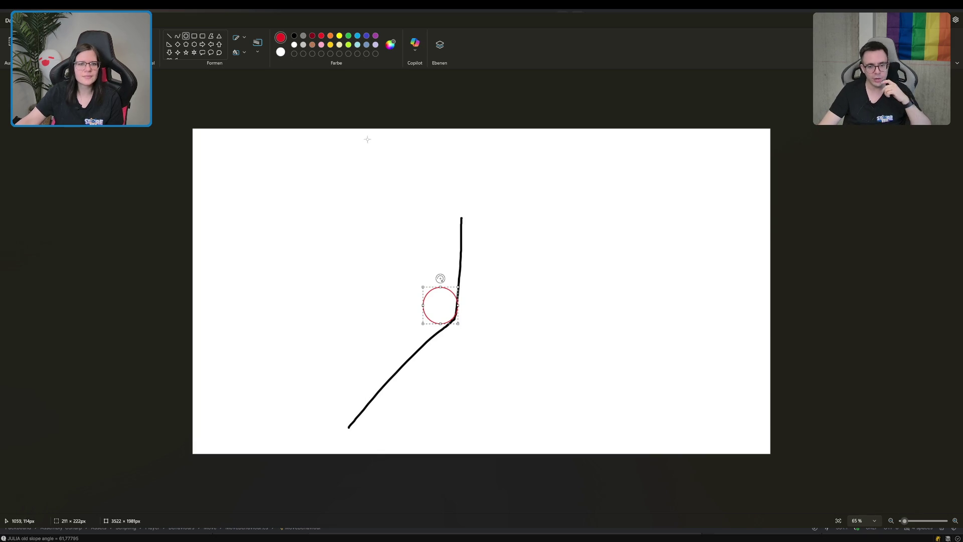
{"action": "left_click", "coordinate": [151, 45]}
{"action": "left_click", "coordinate": [366, 36]}
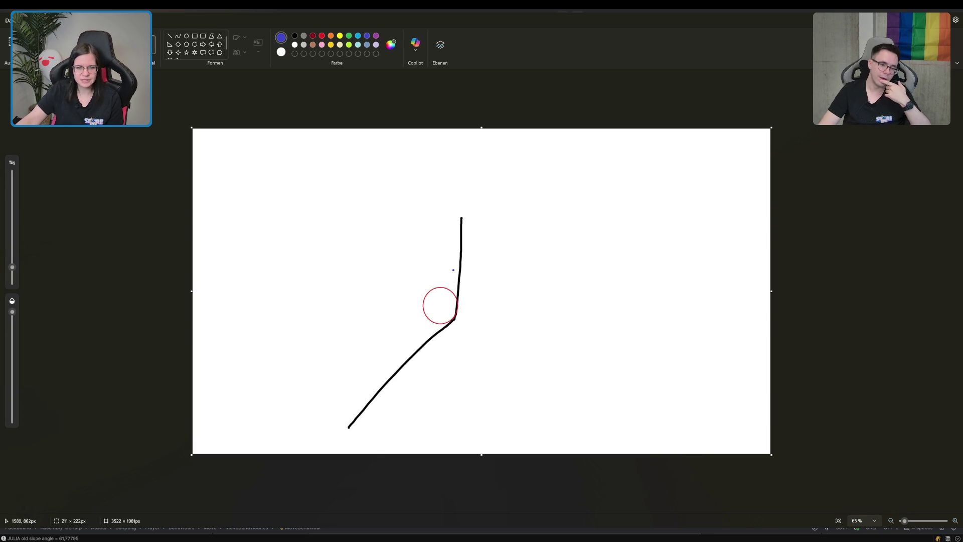
{"action": "mouse_move", "coordinate": [440, 292]}
{"action": "left_mouse_down"}
{"action": "mouse_move", "coordinate": [469, 291]}
{"action": "mouse_move", "coordinate": [481, 303]}
{"action": "mouse_move", "coordinate": [462, 321]}
{"action": "mouse_move", "coordinate": [480, 319]}
{"action": "mouse_move", "coordinate": [470, 324]}
{"action": "left_mouse_up"}
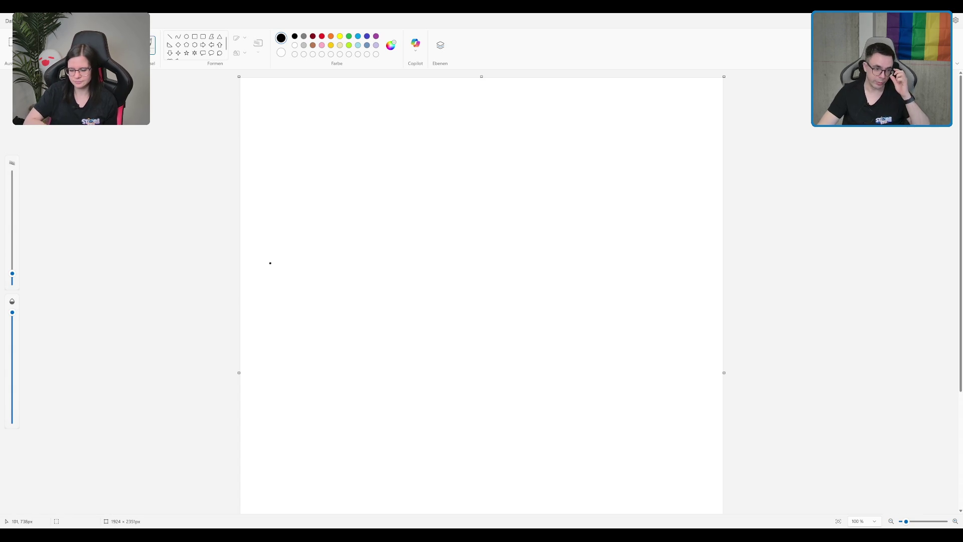
Brush a black vertical-then-diagonal line and choose red, discarding two trial loops.
{"action": "mouse_move", "coordinate": [537, 184]}
{"action": "left_mouse_down"}
{"action": "mouse_move", "coordinate": [538, 294]}
{"action": "mouse_move", "coordinate": [400, 370]}
{"action": "left_mouse_up"}
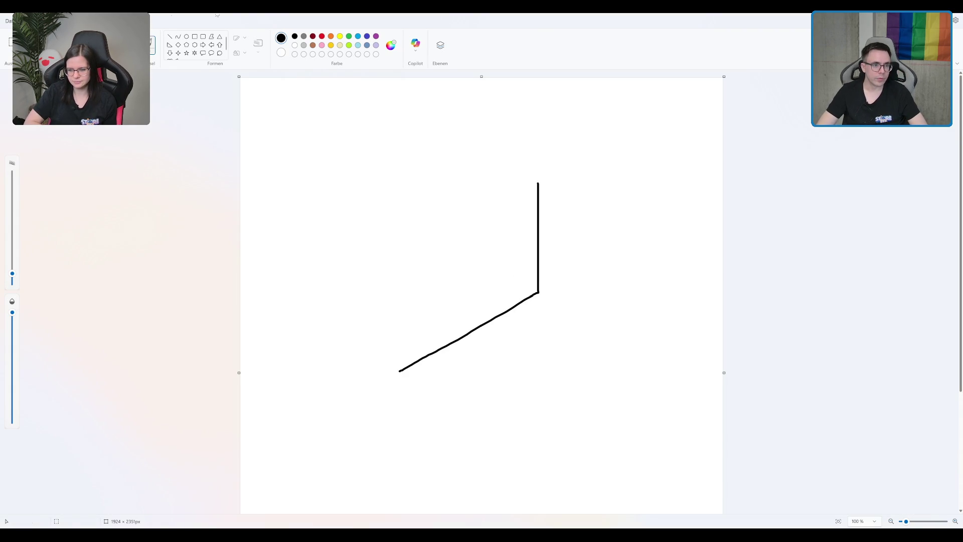
{"action": "left_click", "coordinate": [321, 37]}
{"action": "mouse_move", "coordinate": [526, 261]}
{"action": "left_mouse_down"}
{"action": "mouse_move", "coordinate": [508, 291]}
{"action": "mouse_move", "coordinate": [522, 257]}
{"action": "left_mouse_up"}
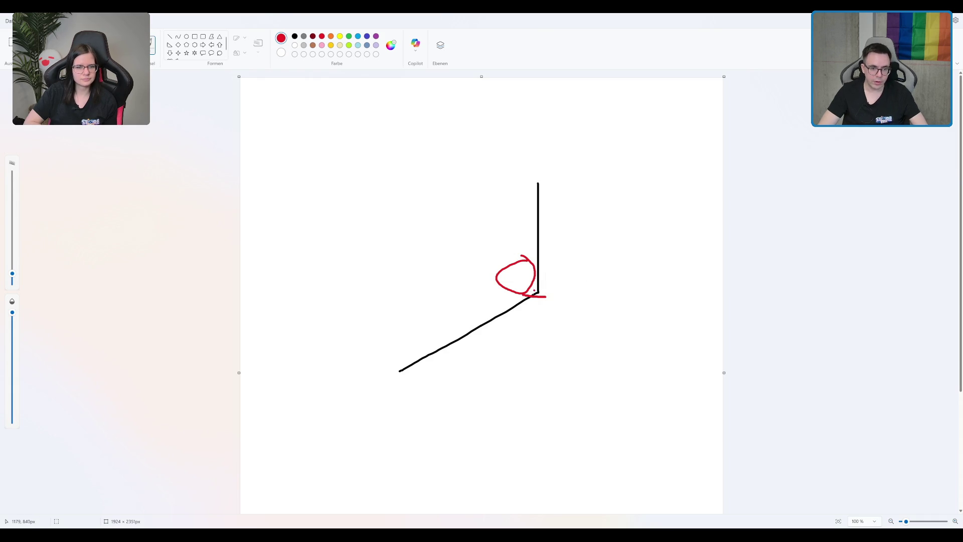
{"action": "key", "text": "ctrl+z"}
{"action": "mouse_move", "coordinate": [533, 265]}
{"action": "left_mouse_down"}
{"action": "mouse_move", "coordinate": [514, 291]}
{"action": "mouse_move", "coordinate": [539, 269]}
{"action": "mouse_move", "coordinate": [515, 273]}
{"action": "mouse_move", "coordinate": [534, 291]}
{"action": "left_mouse_up"}
{"action": "key", "text": "ctrl+z"}
{"action": "key", "text": "ctrl+z"}
{"action": "key", "text": "ctrl+z"}
Draw a small red circle in the corner with the Ellipse shape, replacing an oversized one.
{"action": "left_click", "coordinate": [186, 36]}
{"action": "mouse_move", "coordinate": [534, 292]}
{"action": "left_mouse_down"}
{"action": "mouse_move", "coordinate": [498, 261]}
{"action": "mouse_move", "coordinate": [507, 252]}
{"action": "mouse_move", "coordinate": [506, 266]}
{"action": "mouse_move", "coordinate": [522, 261]}
{"action": "mouse_move", "coordinate": [503, 254]}
{"action": "mouse_move", "coordinate": [537, 292]}
{"action": "left_mouse_up"}
{"action": "key", "text": "Delete"}
{"action": "left_click_drag", "start_coordinate": [508, 263], "coordinate": [538, 295]}
Recolour the circle yellow, then pick red with a thicker brush size.
{"action": "left_click", "coordinate": [340, 36]}
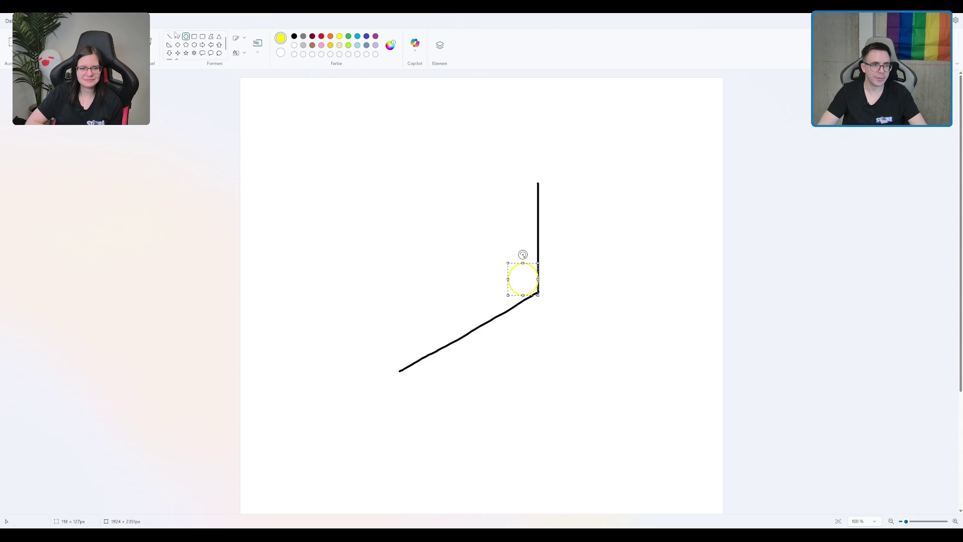
{"action": "left_click", "coordinate": [118, 36]}
{"action": "left_click", "coordinate": [293, 36]}
{"action": "left_click", "coordinate": [321, 36]}
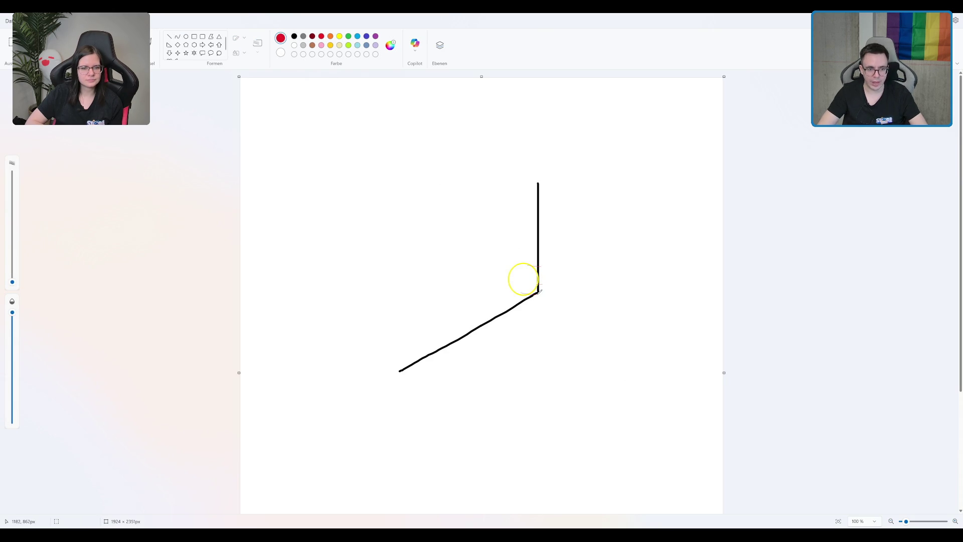
{"action": "left_click_drag", "start_coordinate": [12, 282], "coordinate": [12, 267]}
Draw red tick and arrow strokes at the corner, undoing strays until one short red mark remains.
{"action": "left_click_drag", "start_coordinate": [519, 294], "coordinate": [537, 293]}
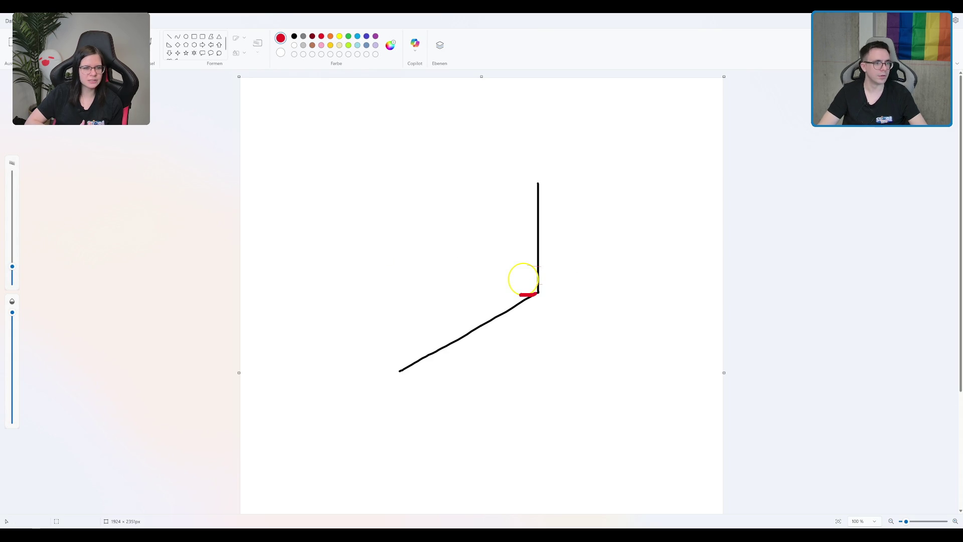
{"action": "left_click", "coordinate": [150, 44]}
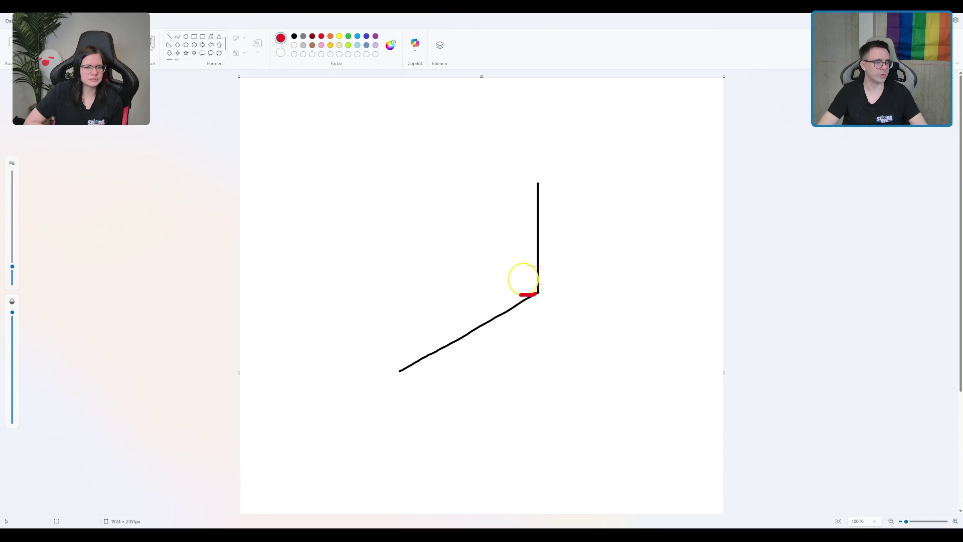
{"action": "key", "text": "ctrl+z"}
{"action": "mouse_move", "coordinate": [520, 295]}
{"action": "left_mouse_down"}
{"action": "mouse_move", "coordinate": [545, 295]}
{"action": "mouse_move", "coordinate": [542, 267]}
{"action": "mouse_move", "coordinate": [500, 256]}
{"action": "left_mouse_up"}
{"action": "key", "text": "ctrl+z"}
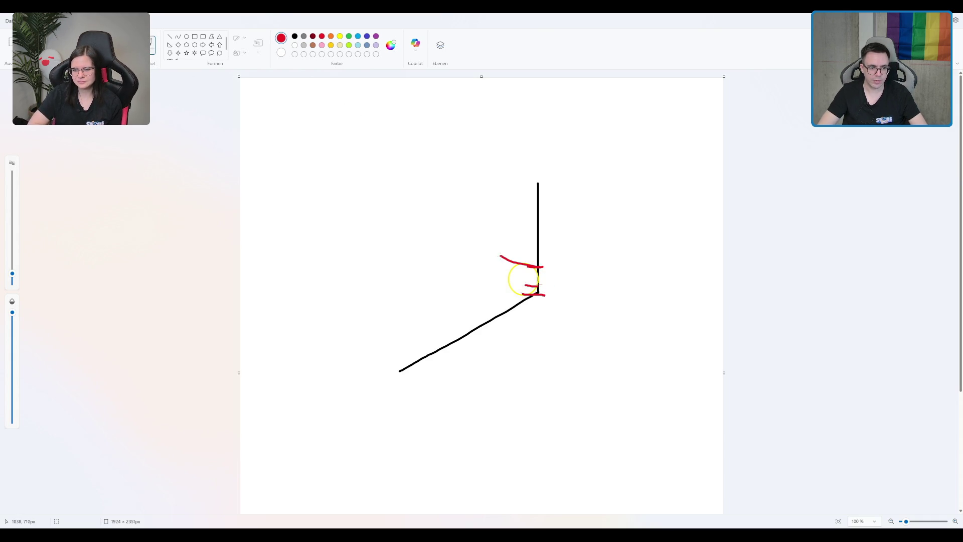
{"action": "key", "text": "ctrl+z"}
{"action": "key", "text": "ctrl+z"}
{"action": "left_click_drag", "start_coordinate": [539, 265], "coordinate": [510, 265]}
{"action": "mouse_move", "coordinate": [499, 267]}
{"action": "left_mouse_down"}
{"action": "mouse_move", "coordinate": [509, 273]}
{"action": "mouse_move", "coordinate": [495, 283]}
{"action": "mouse_move", "coordinate": [502, 290]}
{"action": "left_mouse_up"}
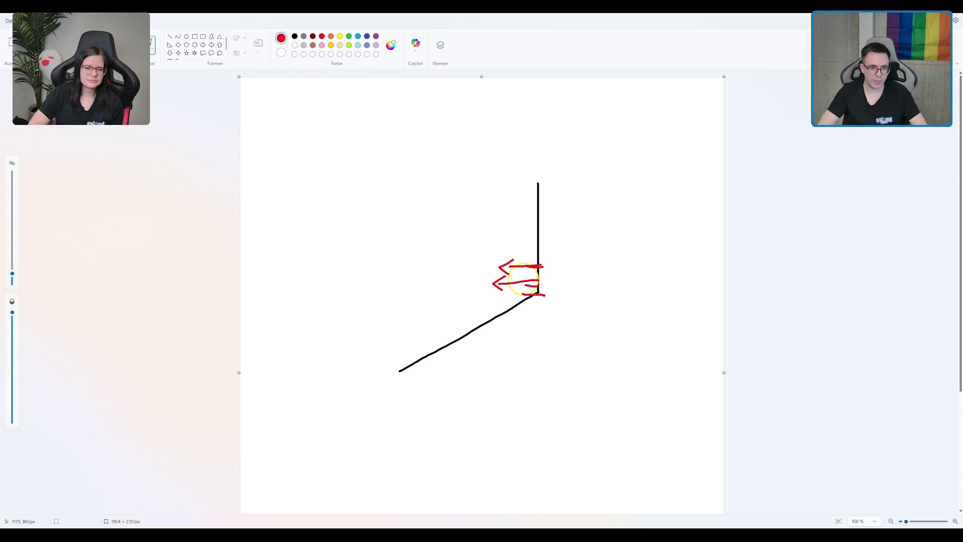
{"action": "mouse_move", "coordinate": [534, 294]}
{"action": "left_mouse_down"}
{"action": "mouse_move", "coordinate": [499, 283]}
{"action": "mouse_move", "coordinate": [511, 274]}
{"action": "left_mouse_up"}
{"action": "key", "text": "ctrl+z"}
{"action": "key", "text": "ctrl+z"}
{"action": "key", "text": "ctrl+z"}
{"action": "key", "text": "ctrl+z"}
{"action": "key", "text": "ctrl+z"}
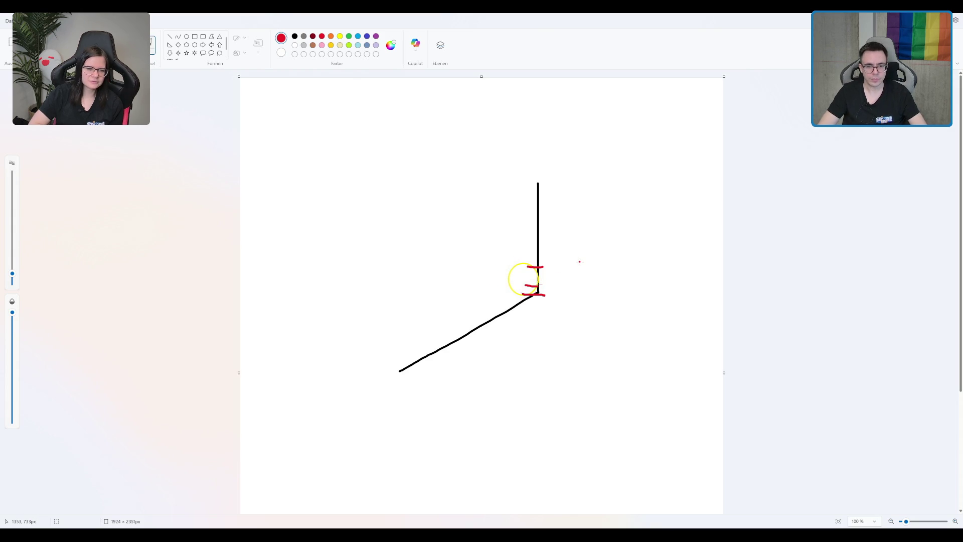
{"action": "key", "text": "ctrl+z"}
{"action": "key", "text": "ctrl+z"}
Scribble light-blue strokes around the junction, then undo the messy ones.
{"action": "left_click", "coordinate": [358, 37]}
{"action": "mouse_move", "coordinate": [541, 292]}
{"action": "left_mouse_down"}
{"action": "mouse_move", "coordinate": [501, 277]}
{"action": "mouse_move", "coordinate": [500, 257]}
{"action": "mouse_move", "coordinate": [519, 263]}
{"action": "mouse_move", "coordinate": [525, 303]}
{"action": "left_mouse_up"}
{"action": "left_click_drag", "start_coordinate": [496, 274], "coordinate": [509, 269]}
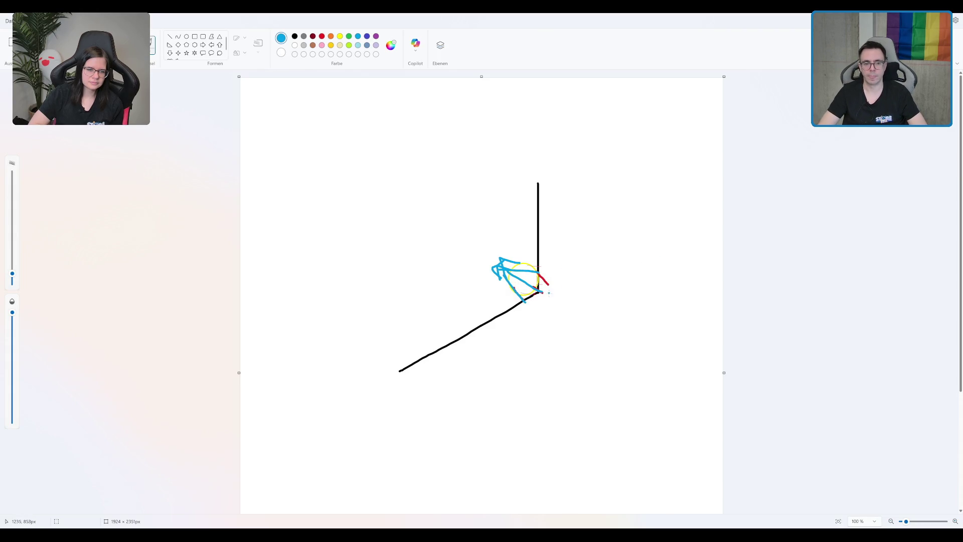
{"action": "mouse_move", "coordinate": [536, 287]}
{"action": "left_mouse_down"}
{"action": "mouse_move", "coordinate": [516, 306]}
{"action": "mouse_move", "coordinate": [535, 318]}
{"action": "left_mouse_up"}
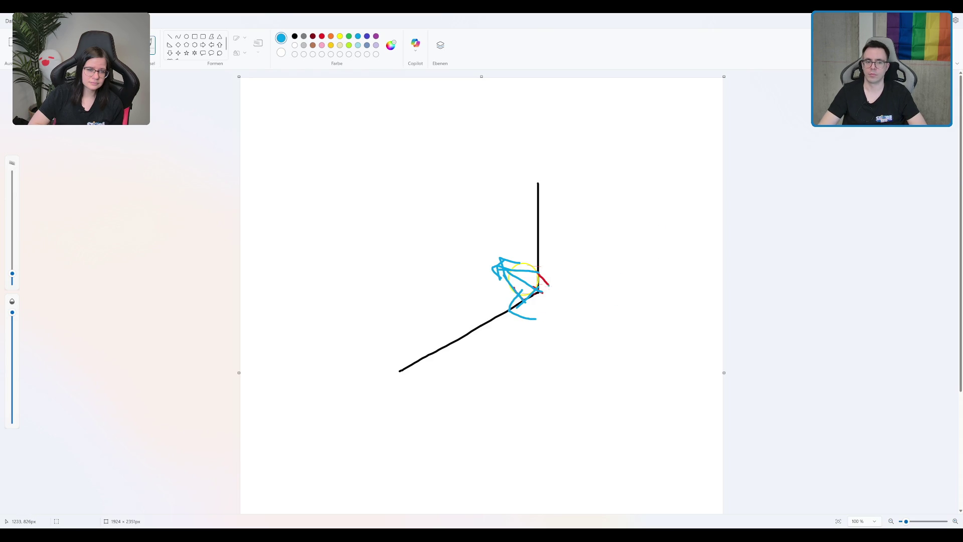
{"action": "mouse_move", "coordinate": [540, 287]}
{"action": "left_mouse_down"}
{"action": "mouse_move", "coordinate": [538, 258]}
{"action": "mouse_move", "coordinate": [547, 247]}
{"action": "mouse_move", "coordinate": [557, 256]}
{"action": "left_mouse_up"}
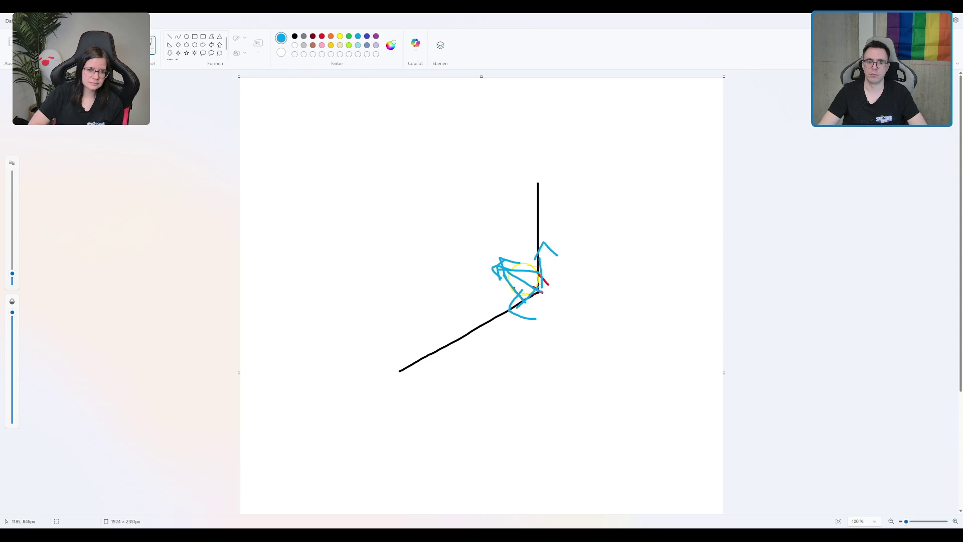
{"action": "key", "text": "ctrl+z"}
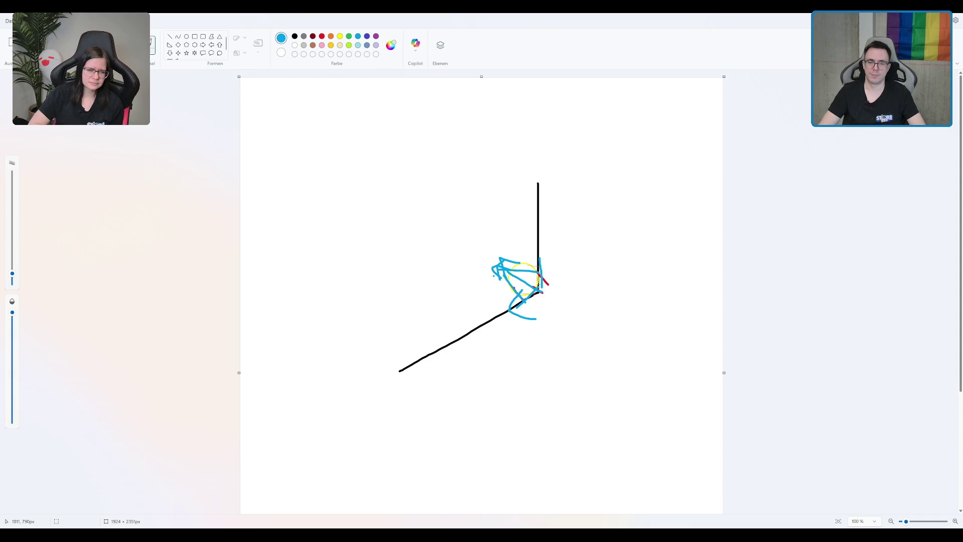
{"action": "key", "text": "ctrl+z"}
{"action": "key", "text": "ctrl+z"}
{"action": "key", "text": "ctrl+z"}
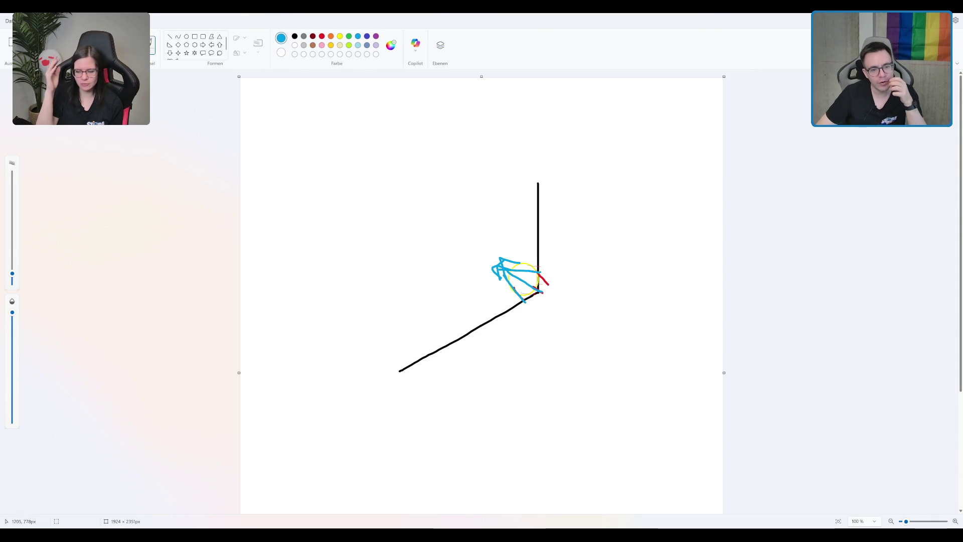
Draw blue arrows from the corner pointing up-right and down-left.
{"action": "left_click", "coordinate": [538, 290]}
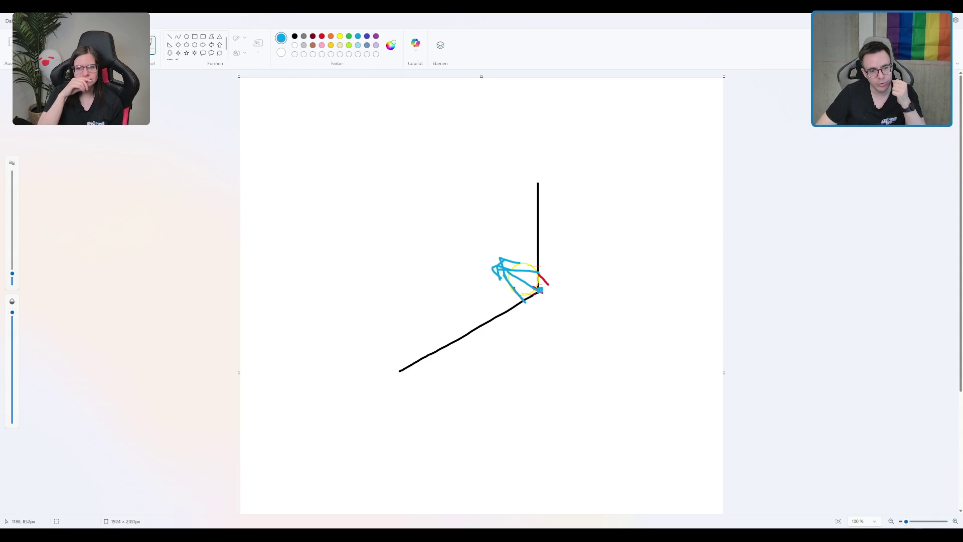
{"action": "mouse_move", "coordinate": [539, 289]}
{"action": "left_mouse_down"}
{"action": "mouse_move", "coordinate": [571, 249]}
{"action": "mouse_move", "coordinate": [575, 260]}
{"action": "left_mouse_up"}
{"action": "mouse_move", "coordinate": [523, 300]}
{"action": "left_mouse_down"}
{"action": "mouse_move", "coordinate": [508, 304]}
{"action": "mouse_move", "coordinate": [514, 319]}
{"action": "left_mouse_up"}
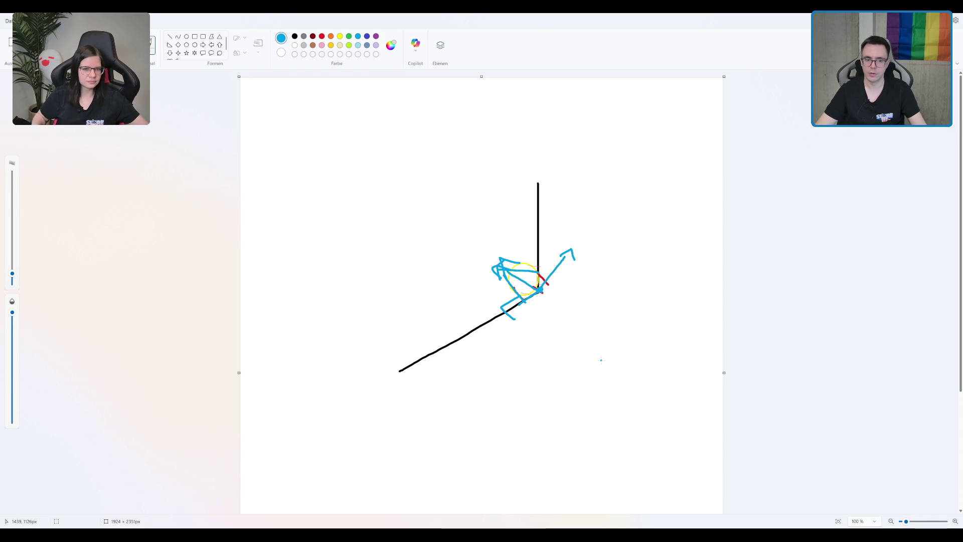
Try blue arrows below-right of the corner, then undo them.
{"action": "left_click_drag", "start_coordinate": [538, 296], "coordinate": [559, 311]}
{"action": "left_click_drag", "start_coordinate": [538, 311], "coordinate": [564, 325]}
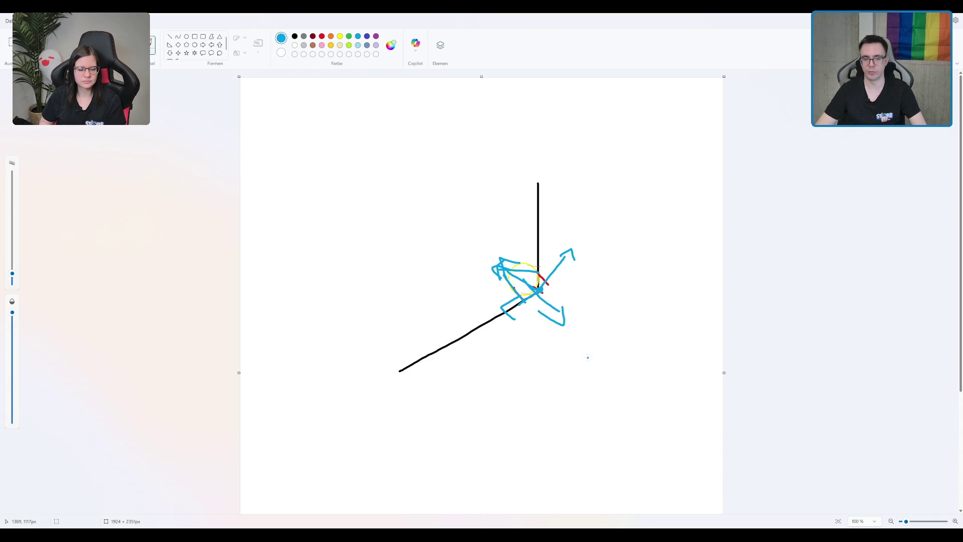
{"action": "key", "text": "ctrl+z"}
{"action": "key", "text": "ctrl+z"}
Draw a long slanted blue line with a narrow loop below the diagram, undoing stray strokes.
{"action": "mouse_move", "coordinate": [453, 402]}
{"action": "left_mouse_down"}
{"action": "mouse_move", "coordinate": [474, 410]}
{"action": "mouse_move", "coordinate": [603, 402]}
{"action": "mouse_move", "coordinate": [633, 389]}
{"action": "left_mouse_up"}
{"action": "key", "text": "ctrl+z"}
{"action": "mouse_move", "coordinate": [494, 407]}
{"action": "left_mouse_down"}
{"action": "mouse_move", "coordinate": [528, 430]}
{"action": "mouse_move", "coordinate": [634, 393]}
{"action": "left_mouse_up"}
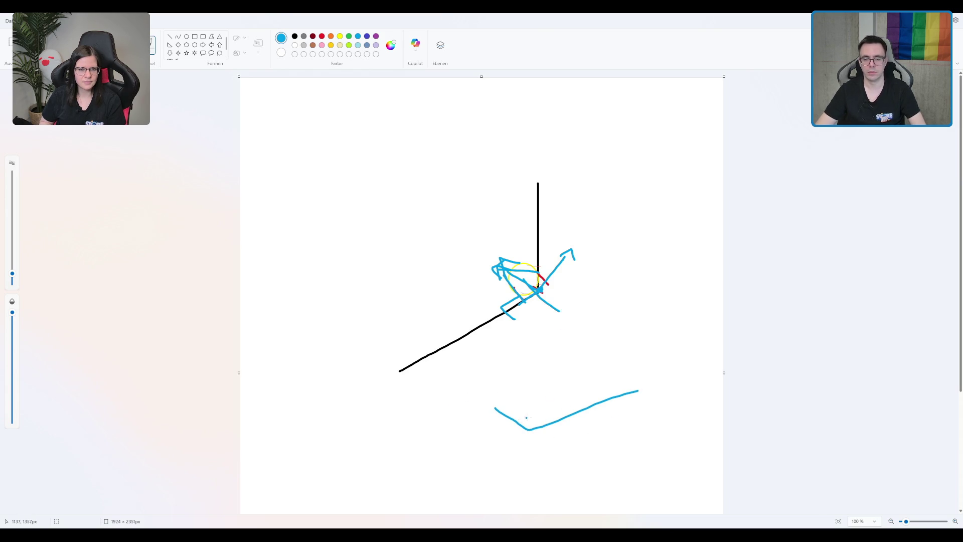
{"action": "mouse_move", "coordinate": [527, 385]}
{"action": "left_mouse_down"}
{"action": "mouse_move", "coordinate": [531, 416]}
{"action": "mouse_move", "coordinate": [527, 382]}
{"action": "left_mouse_up"}
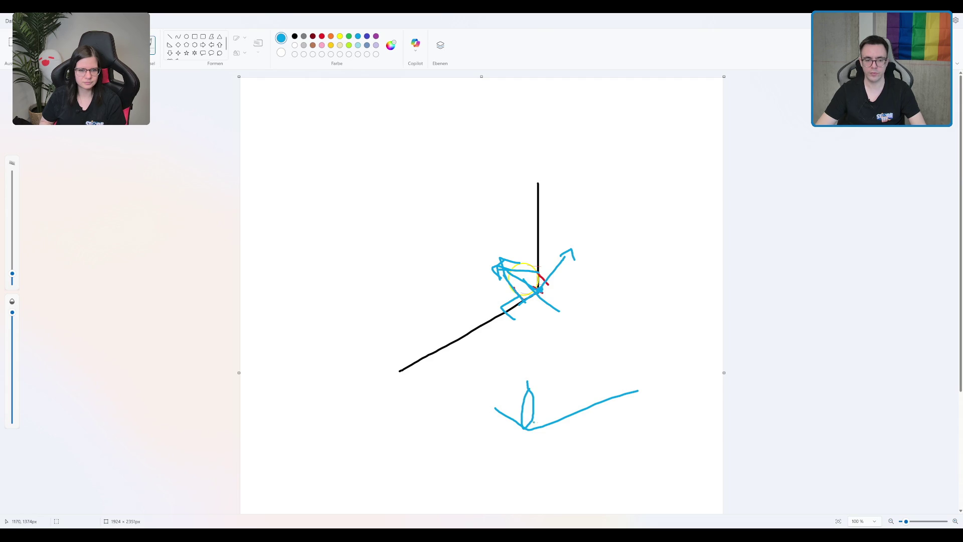
{"action": "left_click_drag", "start_coordinate": [521, 420], "coordinate": [508, 407]}
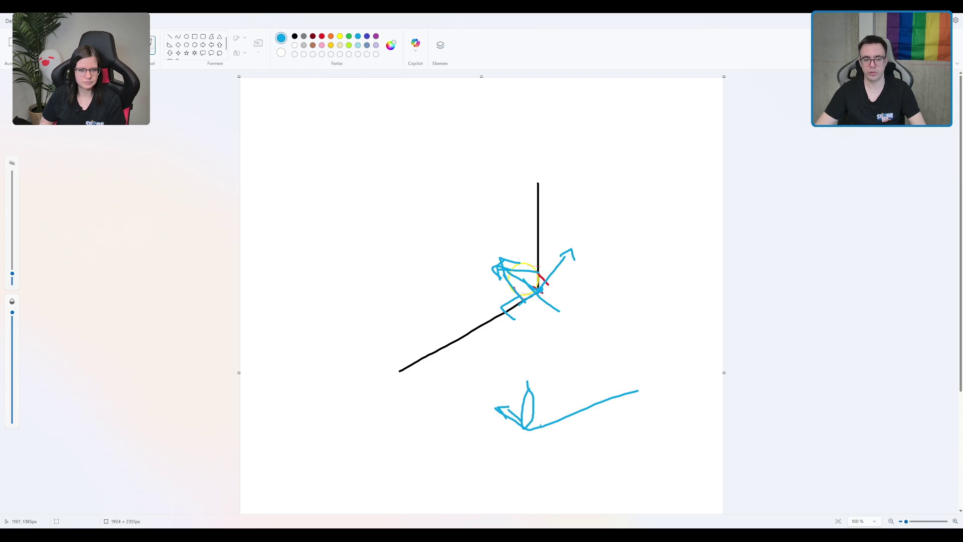
{"action": "key", "text": "ctrl+z"}
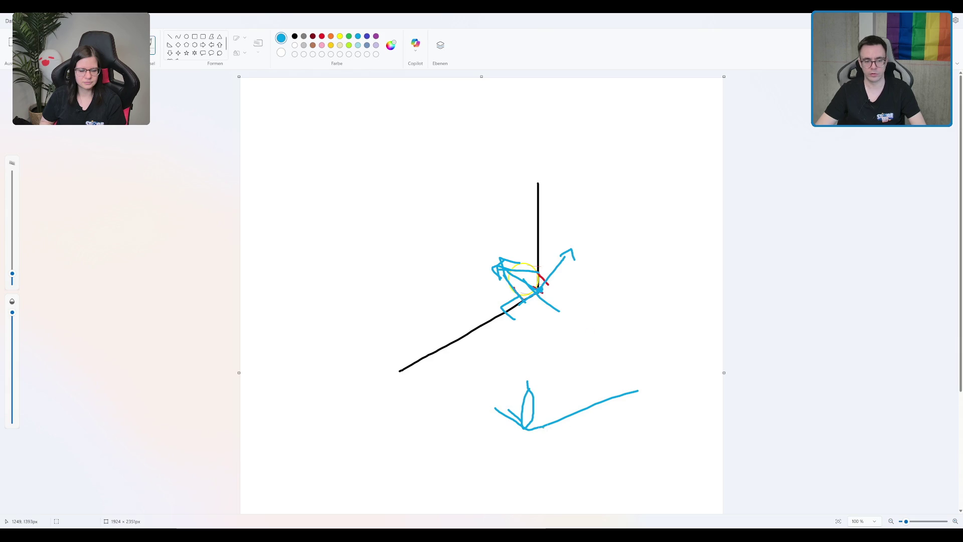
{"action": "left_click_drag", "start_coordinate": [529, 430], "coordinate": [530, 450]}
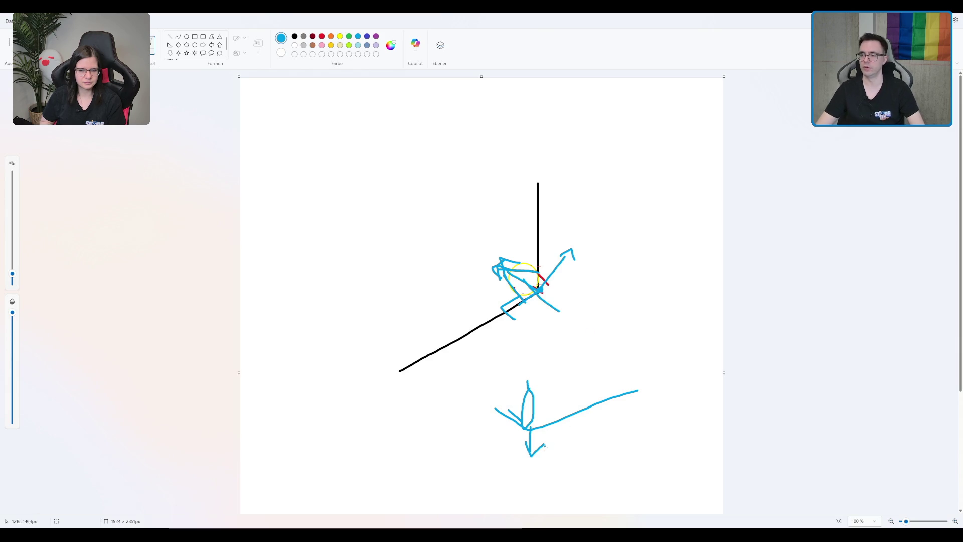
{"action": "key", "text": "ctrl+z"}
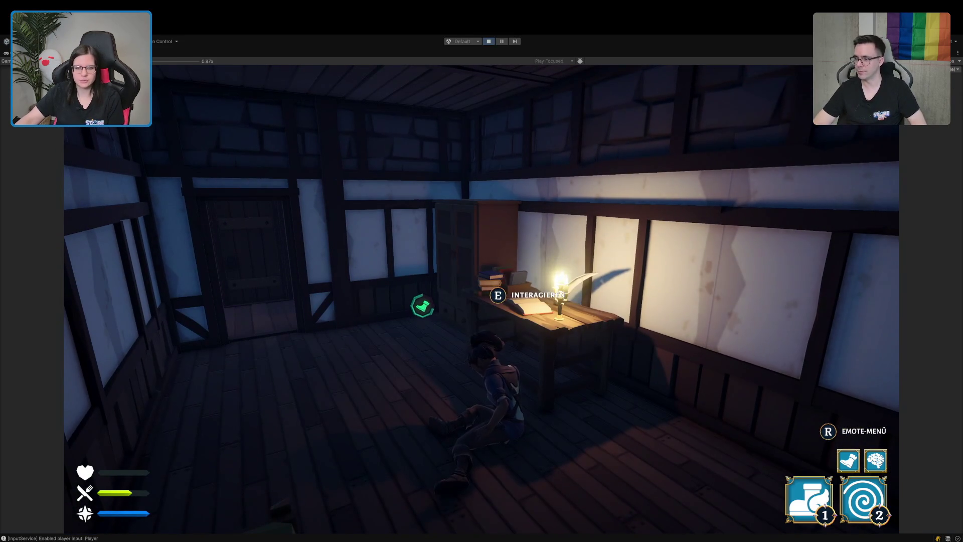
Exit play mode and restart the game to reach the 'When We Arrive' title screen.
{"action": "left_click", "coordinate": [489, 42]}
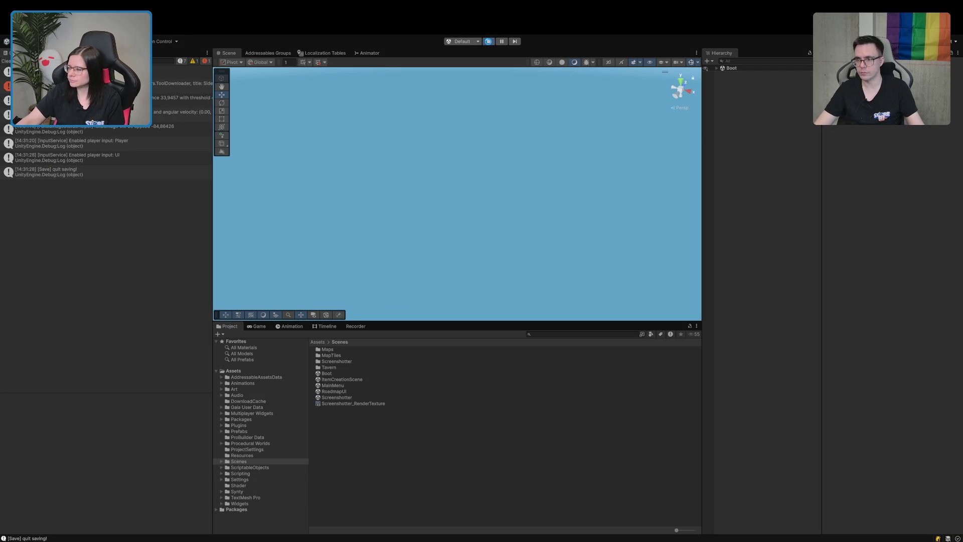
{"action": "left_click", "coordinate": [489, 42]}
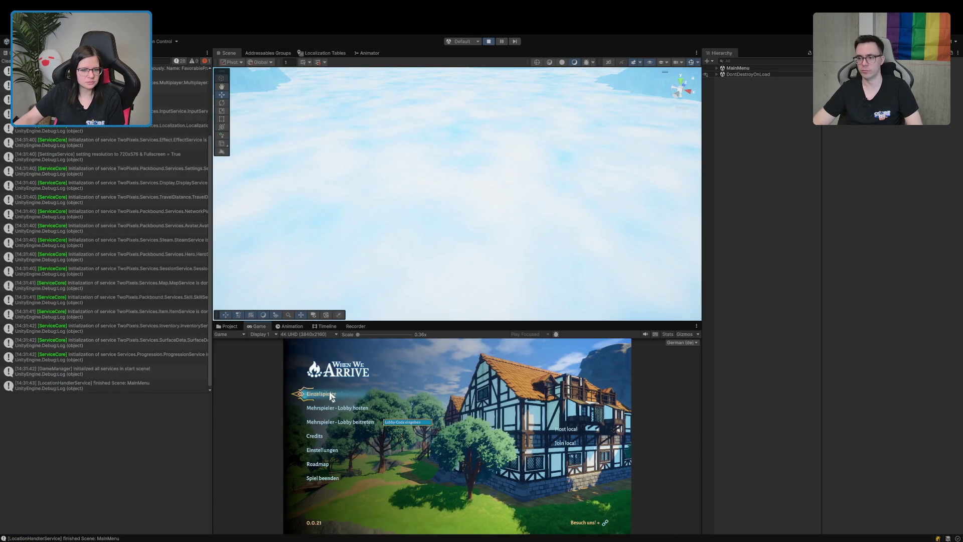
Choose Einzelspieler and run out of the tavern past the tree toward the cliff.
{"action": "left_click", "coordinate": [330, 395]}
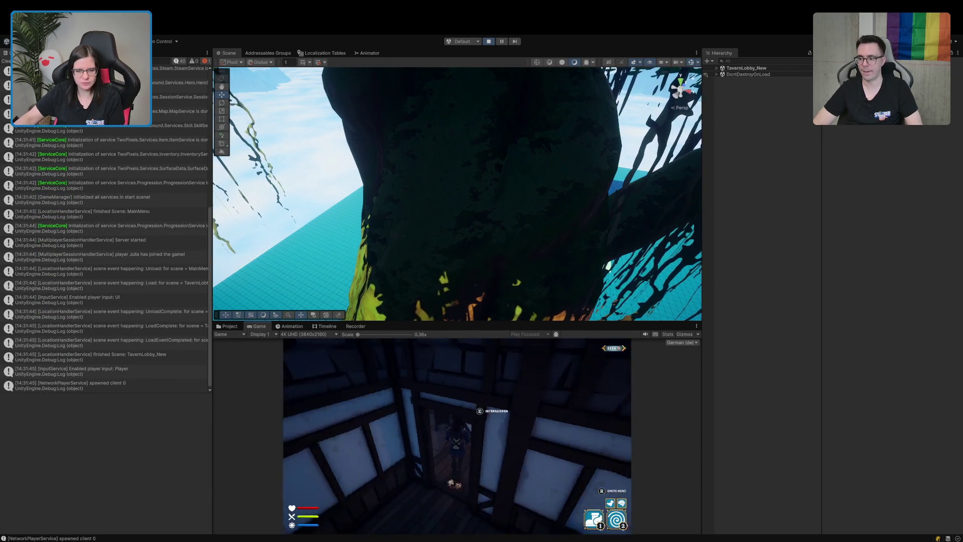
{"action": "key", "text": "w"}
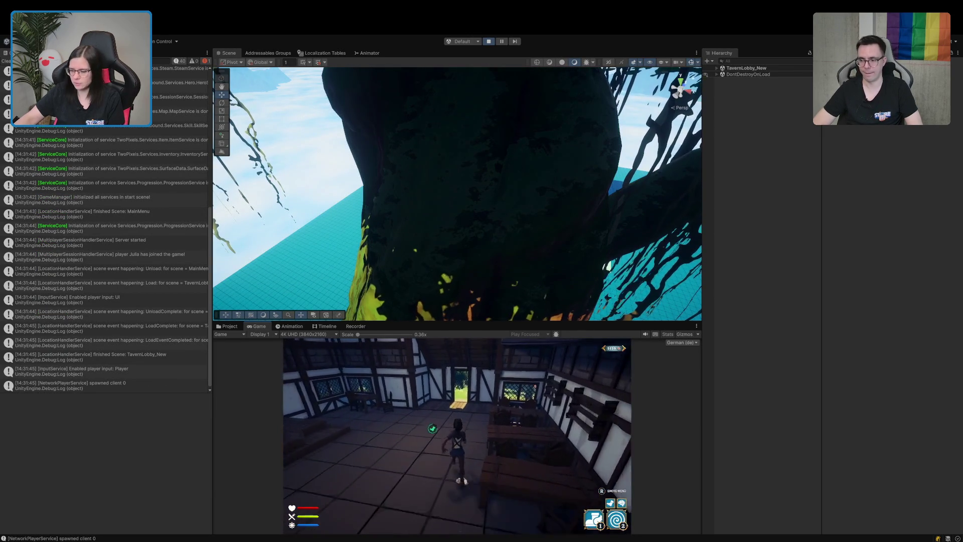
{"action": "key", "text": "w"}
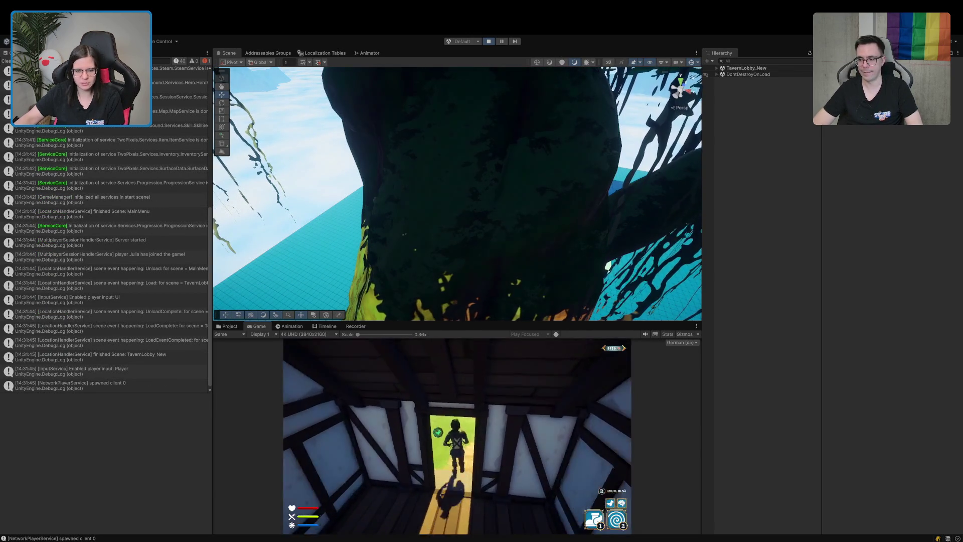
{"action": "key", "text": "w"}
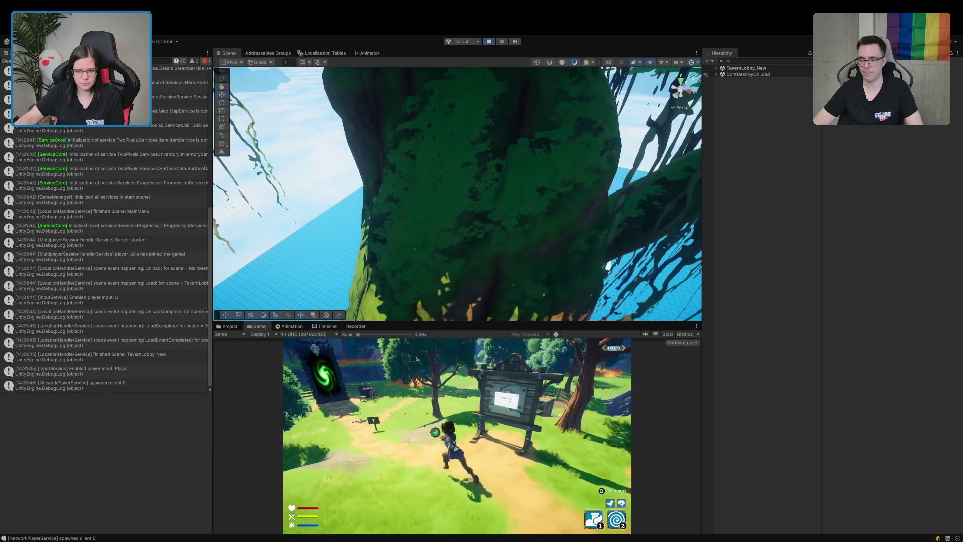
{"action": "key", "text": "w"}
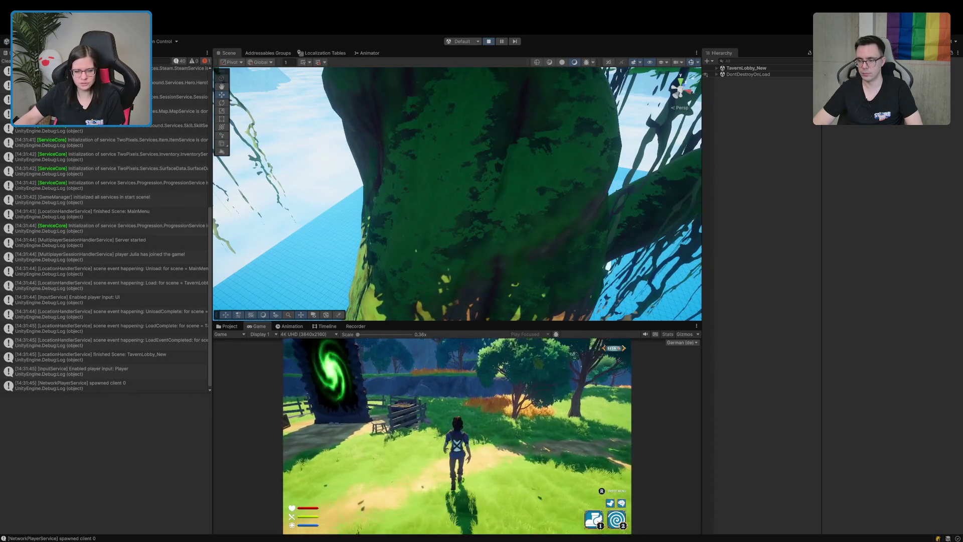
{"action": "key", "text": "w"}
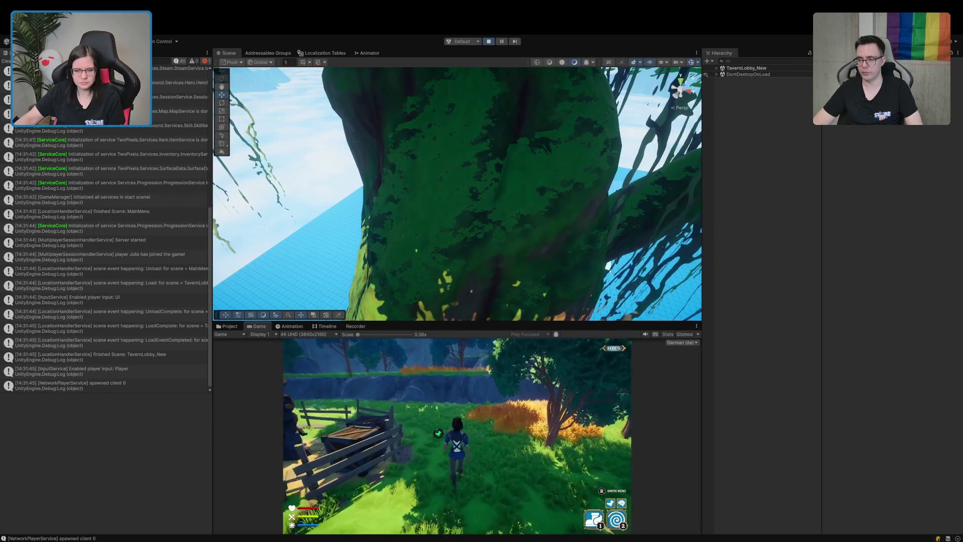
{"action": "key", "text": "w"}
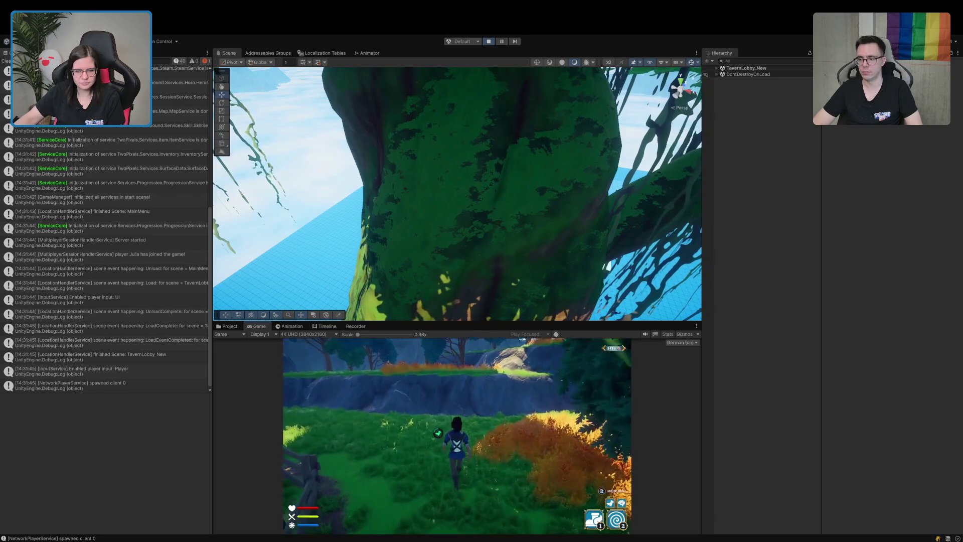
{"action": "key", "text": "w"}
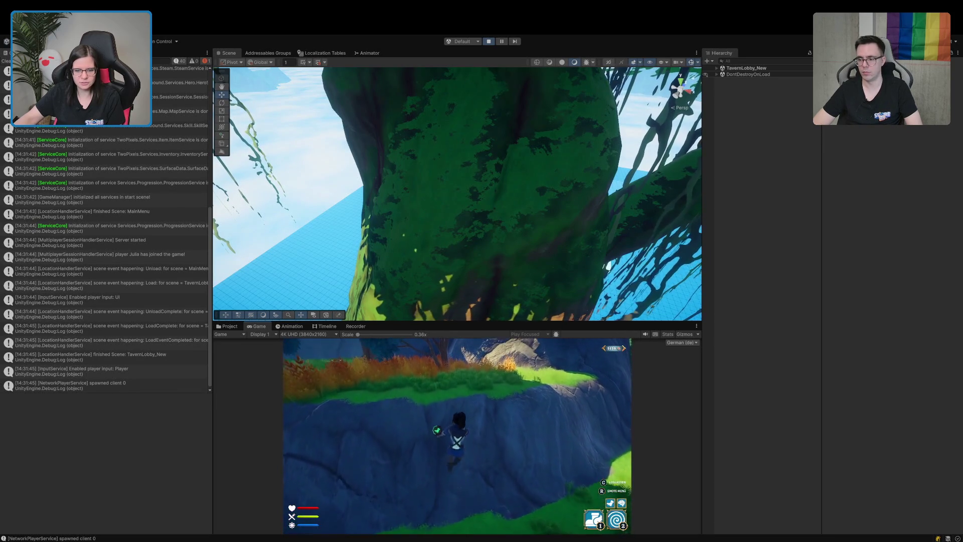
Climb the character up the cliff onto the ledge and along the rock path.
{"action": "key", "text": "w"}
{"action": "key", "text": "w"}
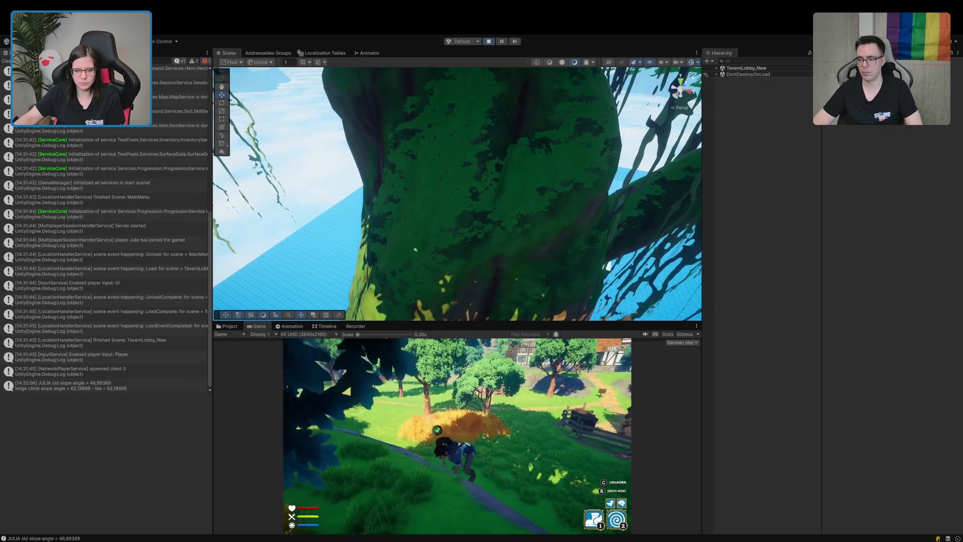
{"action": "key", "text": "w"}
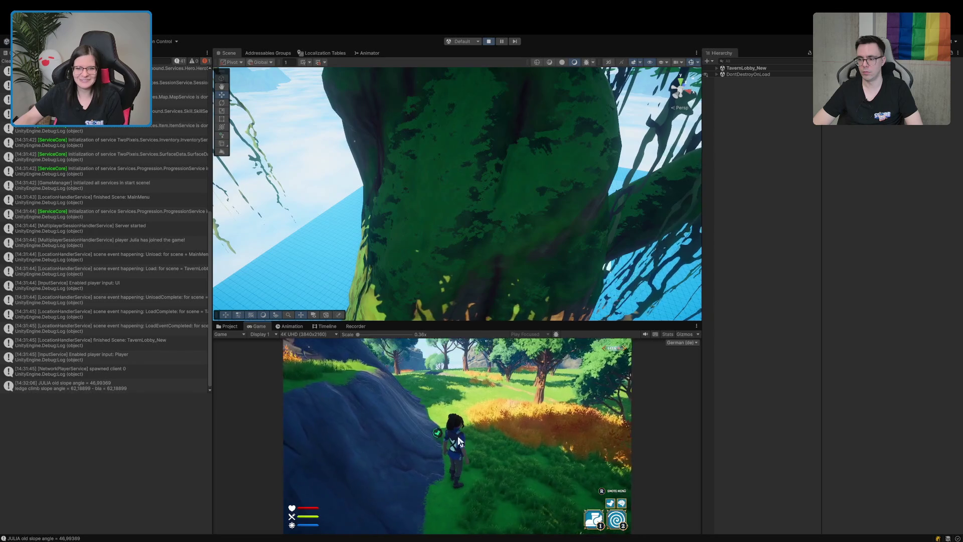
{"action": "key", "text": "w"}
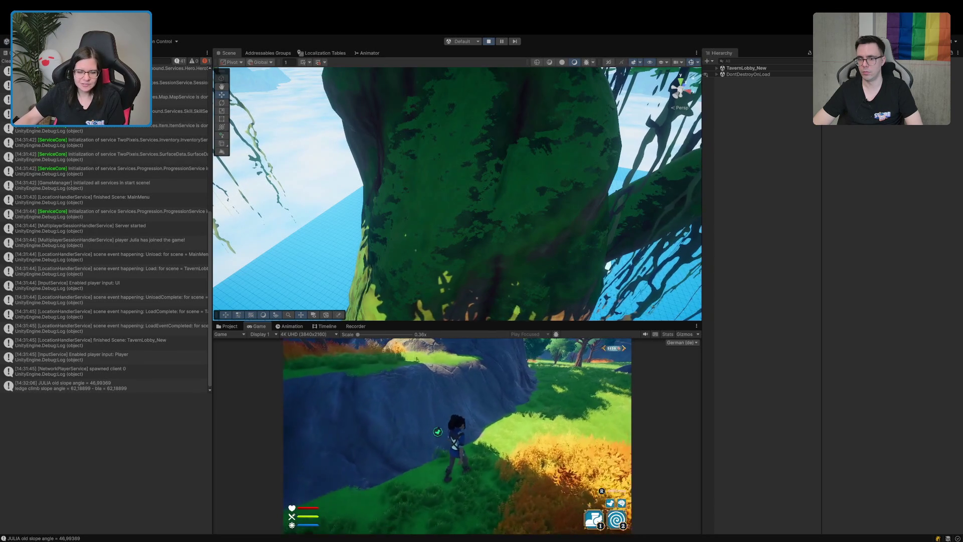
{"action": "key", "text": "w"}
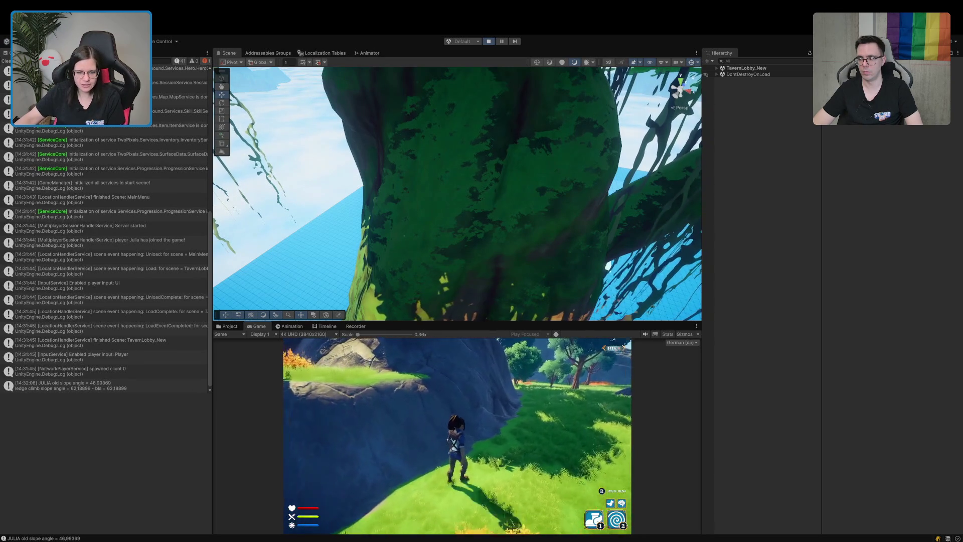
{"action": "key", "text": "w"}
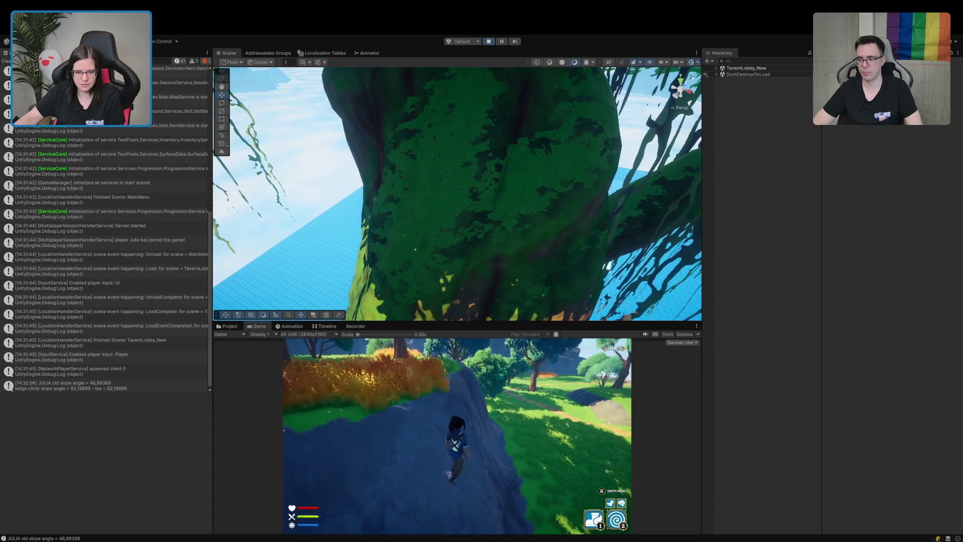
{"action": "key", "text": "w"}
{"action": "key", "text": "w"}
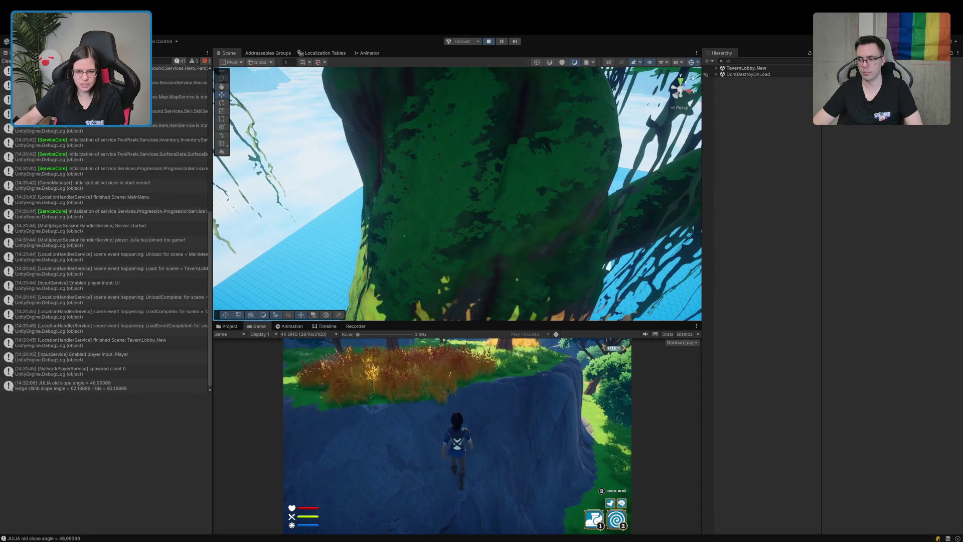
{"action": "key", "text": "w"}
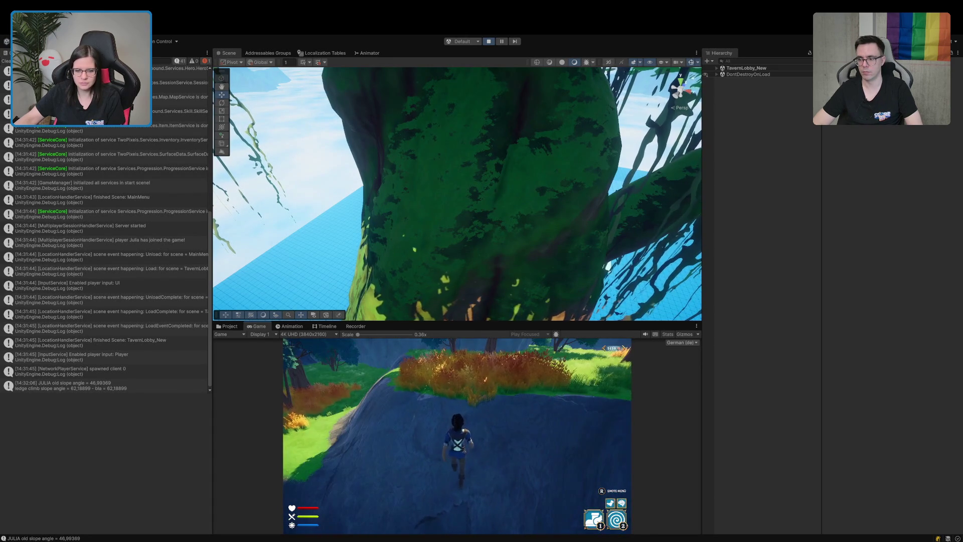
{"action": "key", "text": "w"}
{"action": "key", "text": "w"}
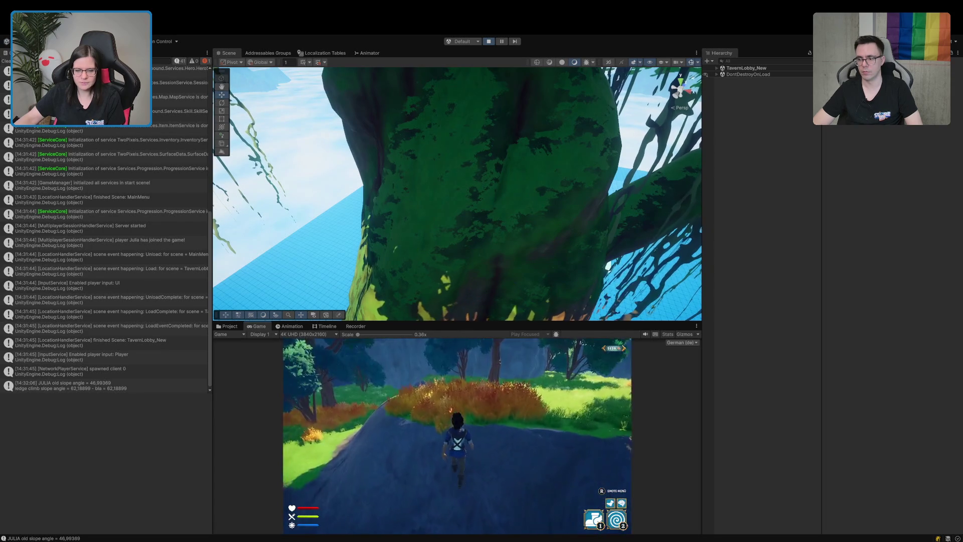
{"action": "key", "text": "w"}
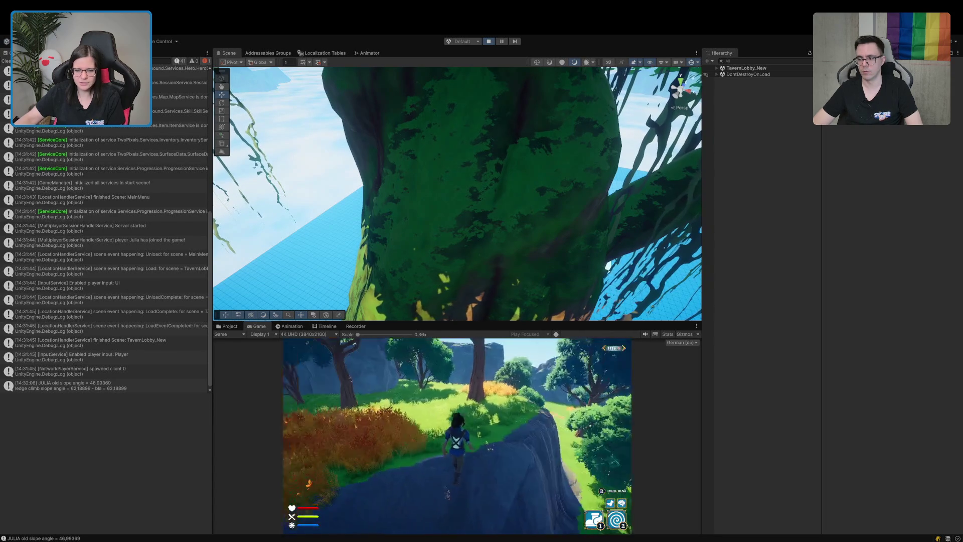
Turn toward the orange grass, step beside the path, and enlarge the Game view.
{"action": "key", "text": "a"}
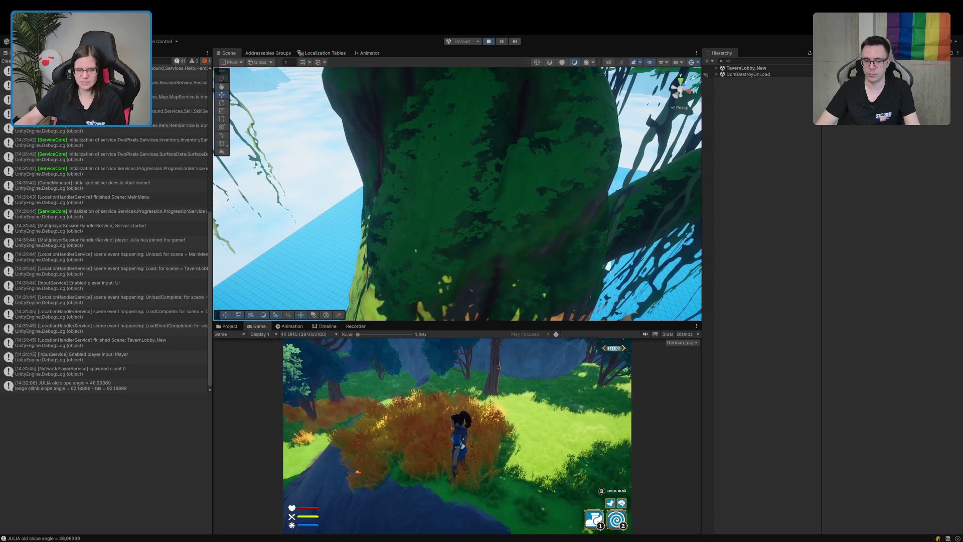
{"action": "key", "text": "s"}
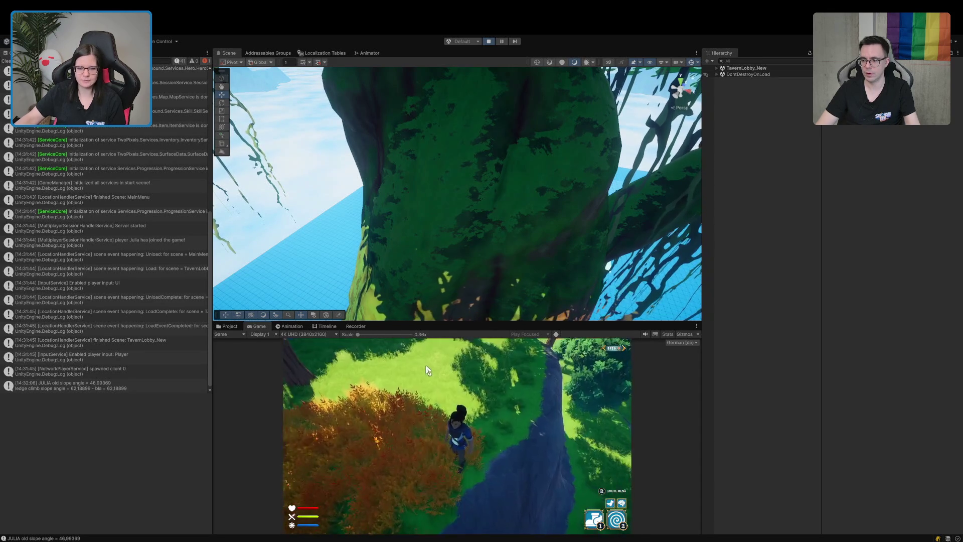
{"action": "left_click_drag", "start_coordinate": [420, 322], "coordinate": [421, 282]}
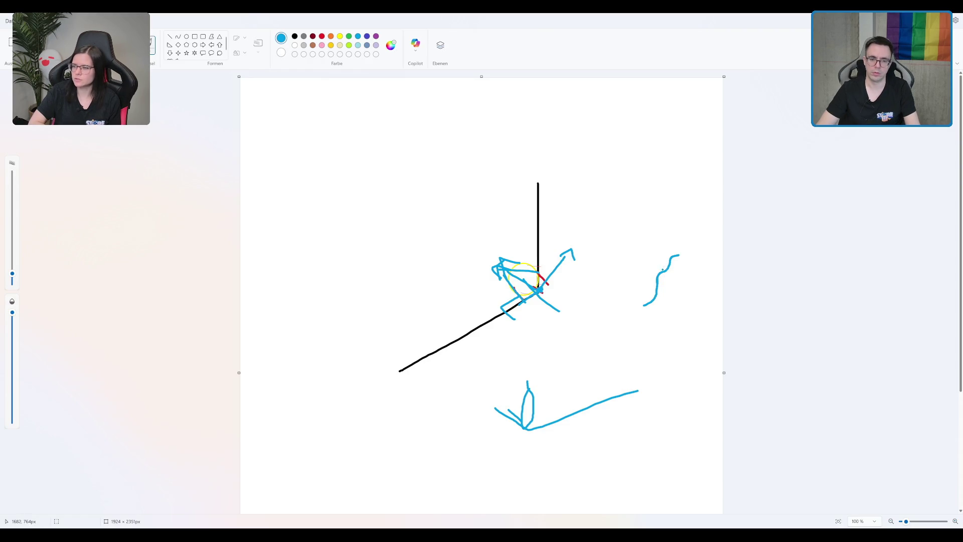
Undo the last blue stroke, the squiggle to the right of the force sketch.
{"action": "key", "text": "ctrl+z"}
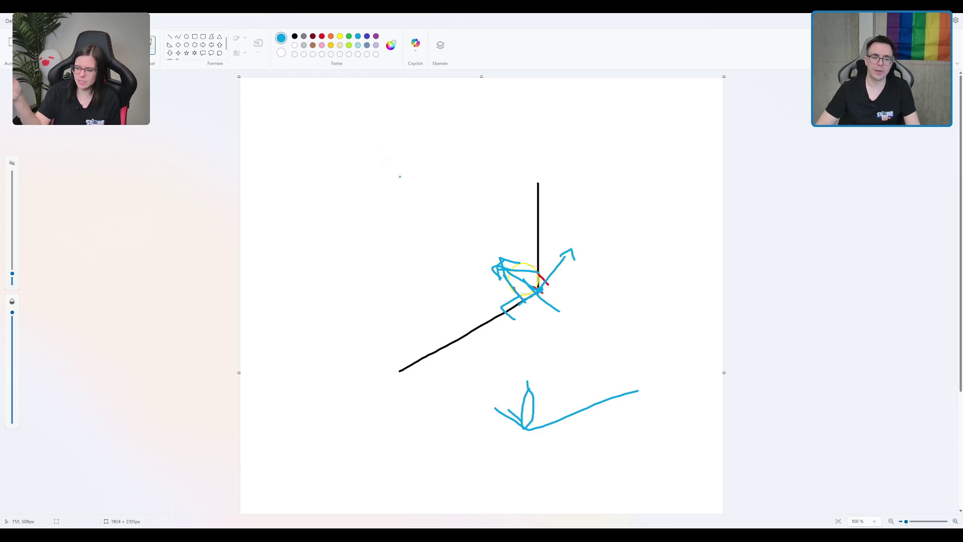
Undo the remaining old blue arrow strokes around the corner.
{"action": "key", "text": "ctrl+z"}
{"action": "key", "text": "ctrl+z"}
{"action": "key", "text": "ctrl+z"}
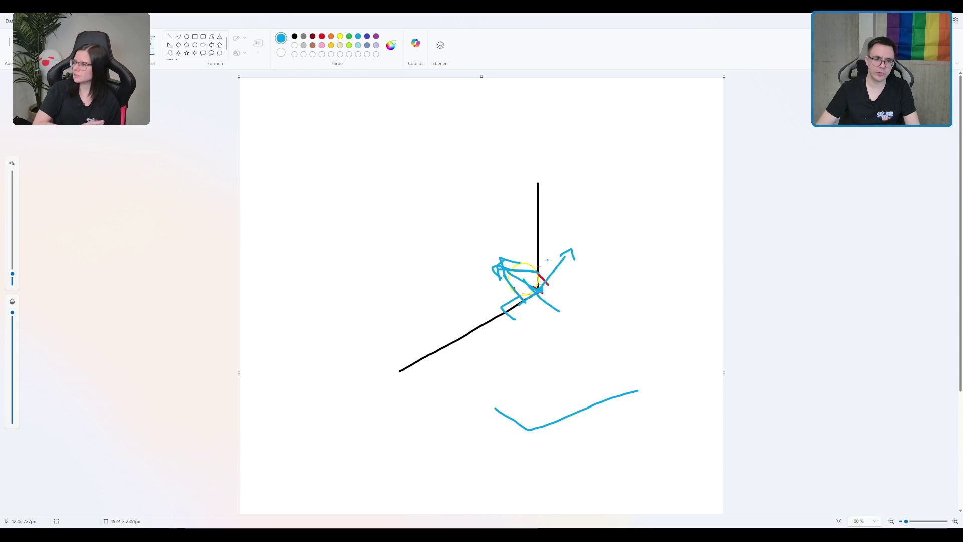
{"action": "key", "text": "ctrl+z"}
{"action": "key", "text": "ctrl+z"}
{"action": "key", "text": "ctrl+z"}
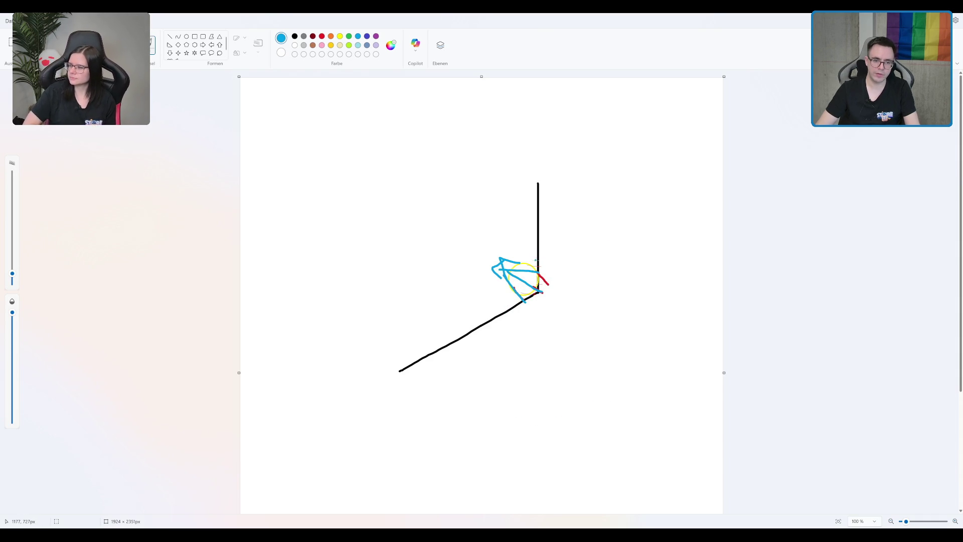
{"action": "key", "text": "ctrl+z"}
{"action": "key", "text": "ctrl+z"}
{"action": "key", "text": "ctrl+z"}
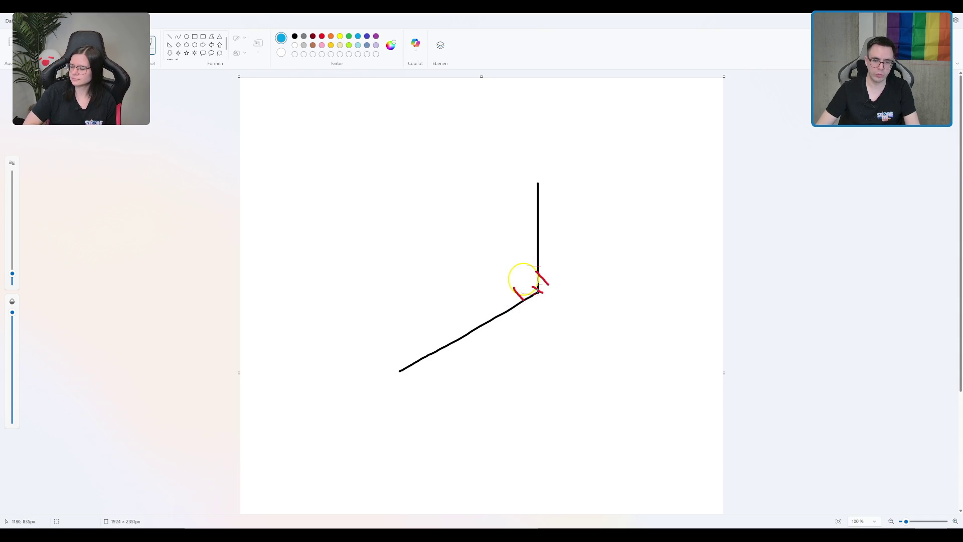
Draw a blue arrow up-left from the corner, trying and undoing strokes along the lower line.
{"action": "mouse_move", "coordinate": [539, 291]}
{"action": "left_mouse_down"}
{"action": "mouse_move", "coordinate": [493, 257]}
{"action": "mouse_move", "coordinate": [501, 260]}
{"action": "left_mouse_up"}
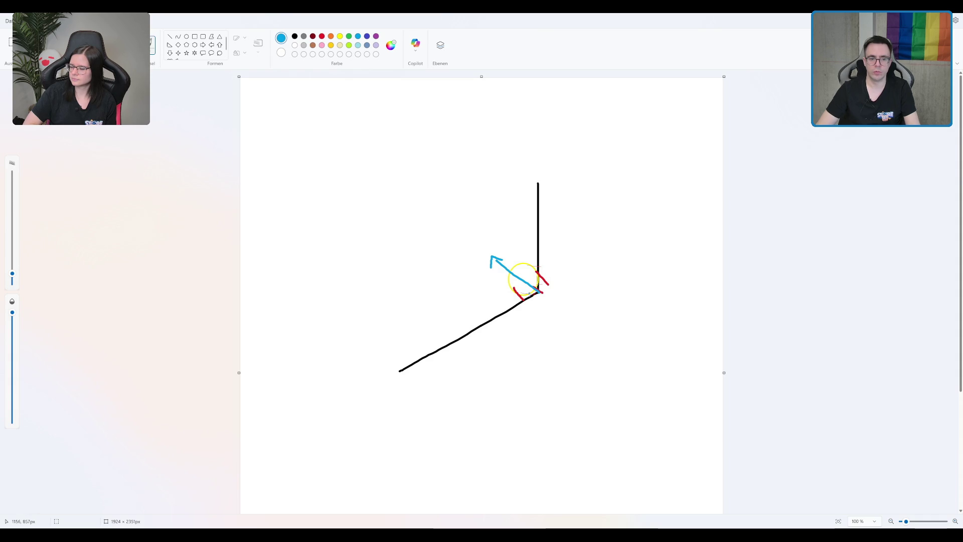
{"action": "mouse_move", "coordinate": [539, 292]}
{"action": "left_mouse_down"}
{"action": "mouse_move", "coordinate": [514, 324]}
{"action": "mouse_move", "coordinate": [535, 316]}
{"action": "left_mouse_up"}
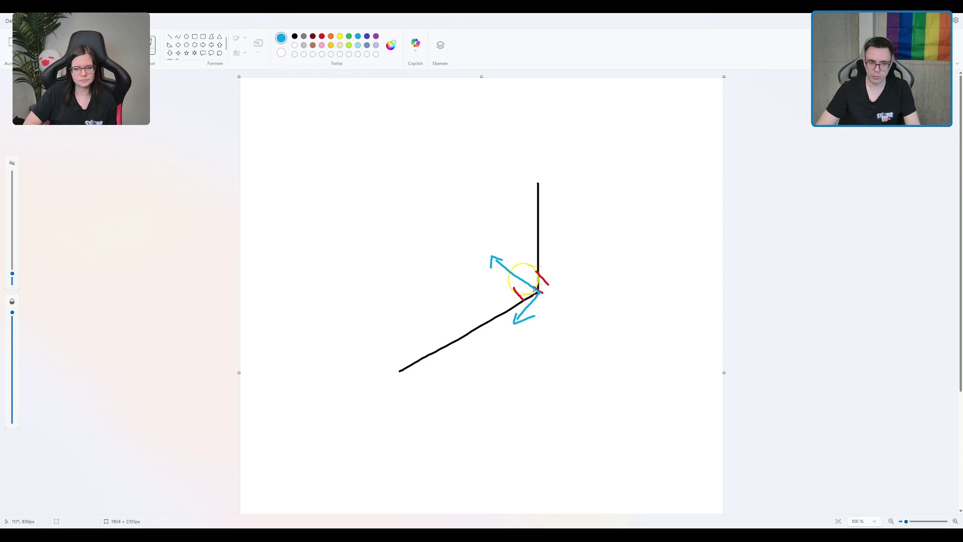
{"action": "mouse_move", "coordinate": [538, 293]}
{"action": "left_mouse_down"}
{"action": "mouse_move", "coordinate": [506, 305]}
{"action": "mouse_move", "coordinate": [510, 315]}
{"action": "left_mouse_up"}
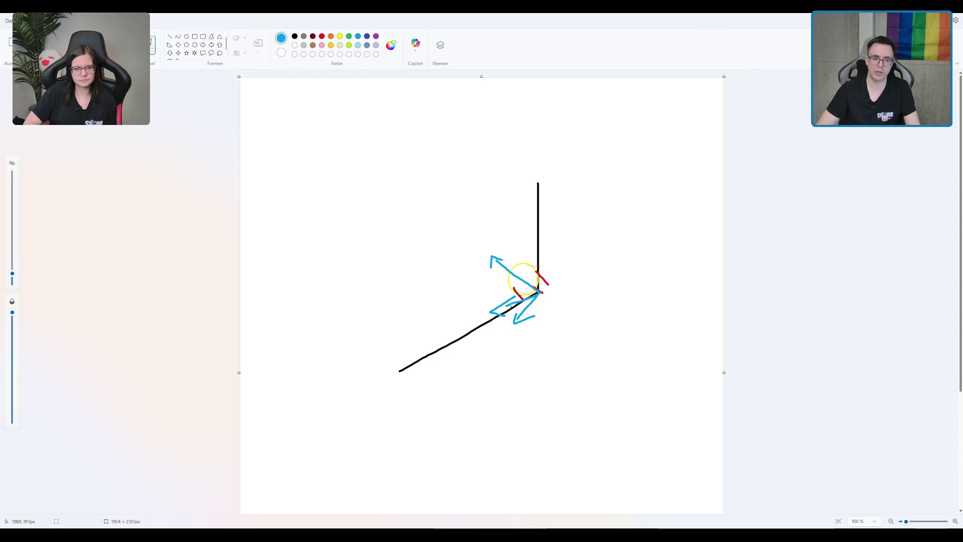
{"action": "key", "text": "ctrl+z"}
{"action": "mouse_move", "coordinate": [510, 306]}
{"action": "left_mouse_down"}
{"action": "mouse_move", "coordinate": [494, 306]}
{"action": "mouse_move", "coordinate": [493, 341]}
{"action": "left_mouse_up"}
{"action": "key", "text": "ctrl+z"}
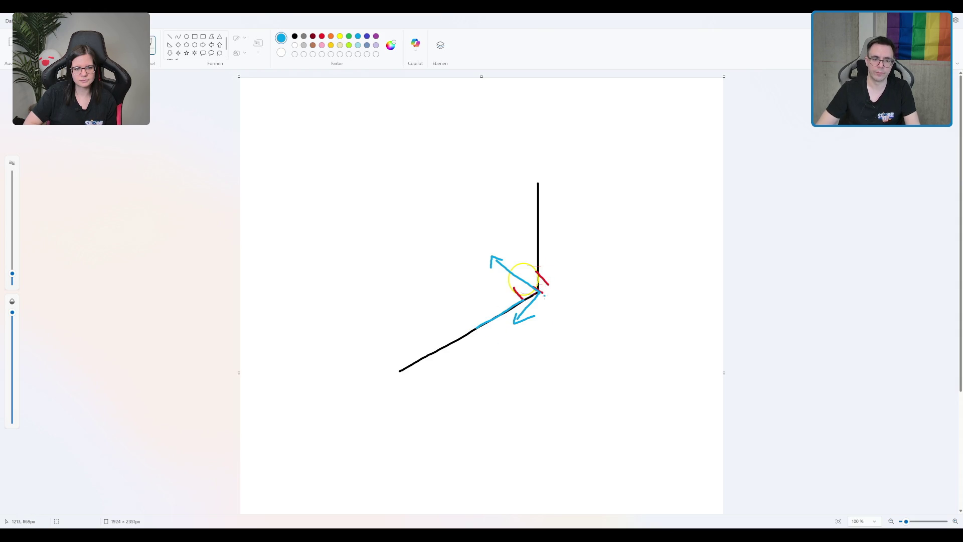
{"action": "key", "text": "ctrl+z"}
{"action": "key", "text": "ctrl+z"}
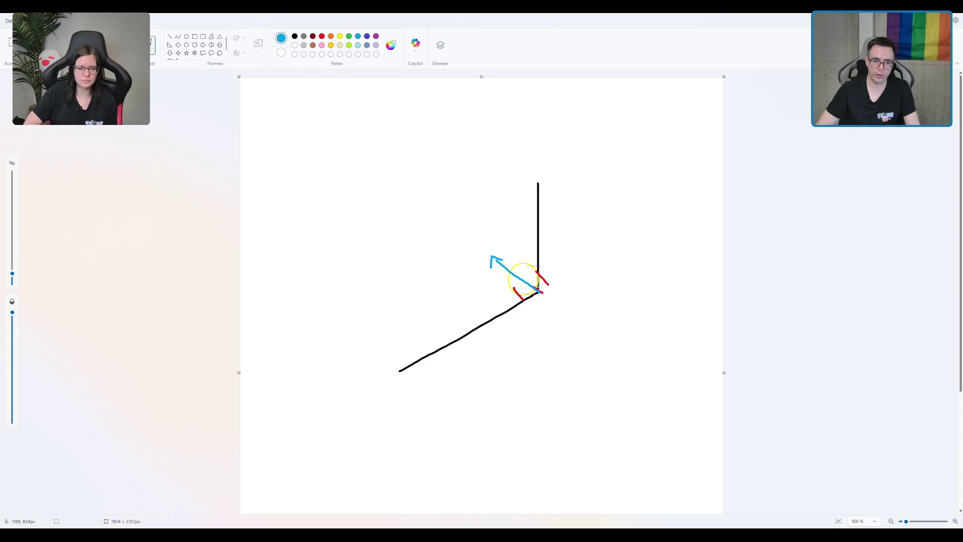
Try and undo more blue strokes from the junction, keeping only the up-left arrow.
{"action": "mouse_move", "coordinate": [538, 282]}
{"action": "left_mouse_down"}
{"action": "mouse_move", "coordinate": [577, 291]}
{"action": "mouse_move", "coordinate": [536, 305]}
{"action": "mouse_move", "coordinate": [551, 302]}
{"action": "left_mouse_up"}
{"action": "key", "text": "ctrl+z"}
{"action": "key", "text": "ctrl+z"}
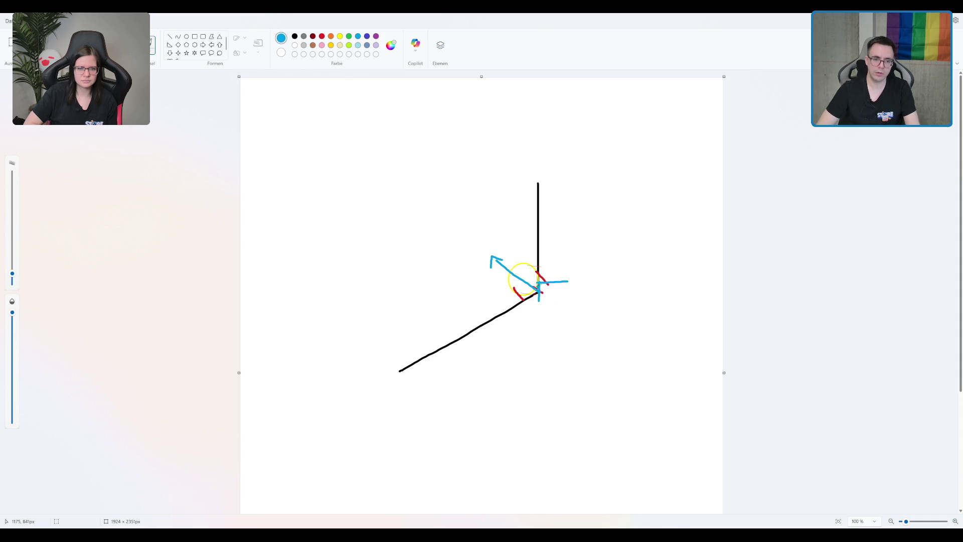
{"action": "mouse_move", "coordinate": [539, 294]}
{"action": "left_mouse_down"}
{"action": "mouse_move", "coordinate": [565, 315]}
{"action": "mouse_move", "coordinate": [501, 312]}
{"action": "mouse_move", "coordinate": [522, 314]}
{"action": "left_mouse_up"}
{"action": "key", "text": "ctrl+z"}
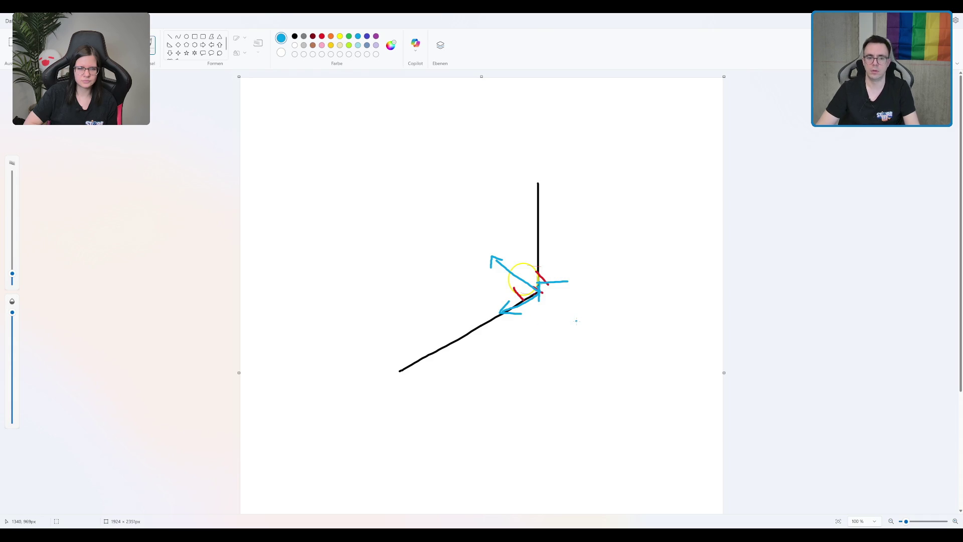
{"action": "key", "text": "ctrl+z"}
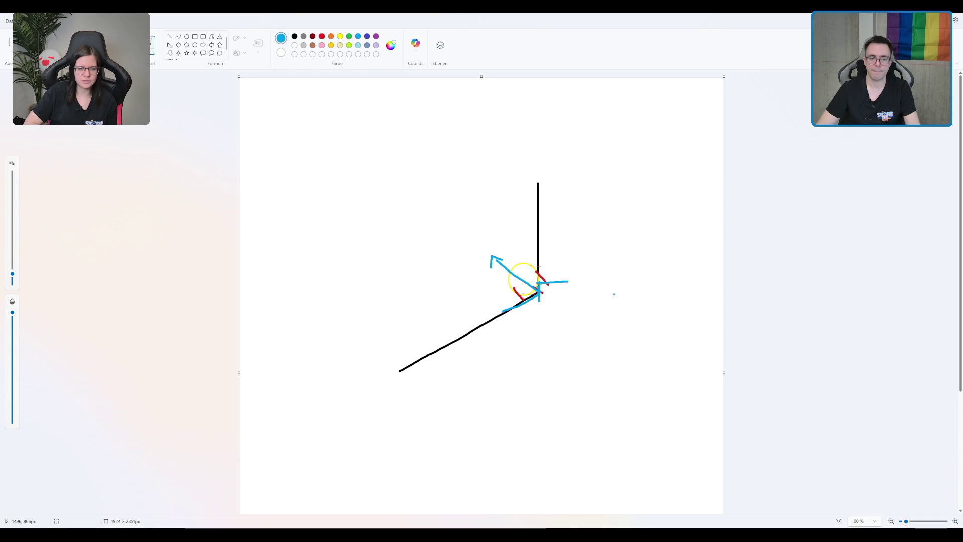
{"action": "key", "text": "ctrl+z"}
{"action": "key", "text": "ctrl+z"}
{"action": "key", "text": "ctrl+z"}
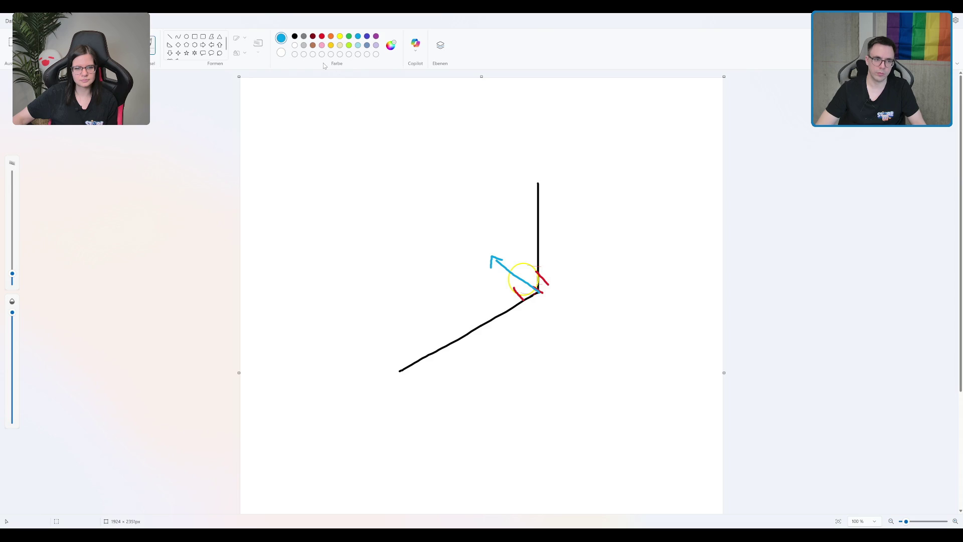
Sketch a black L-shaped corner right of the first sketch, retrying a small loop inside it.
{"action": "left_click", "coordinate": [294, 36]}
{"action": "mouse_move", "coordinate": [645, 267]}
{"action": "left_mouse_down"}
{"action": "mouse_move", "coordinate": [626, 349]}
{"action": "mouse_move", "coordinate": [540, 348]}
{"action": "left_mouse_up"}
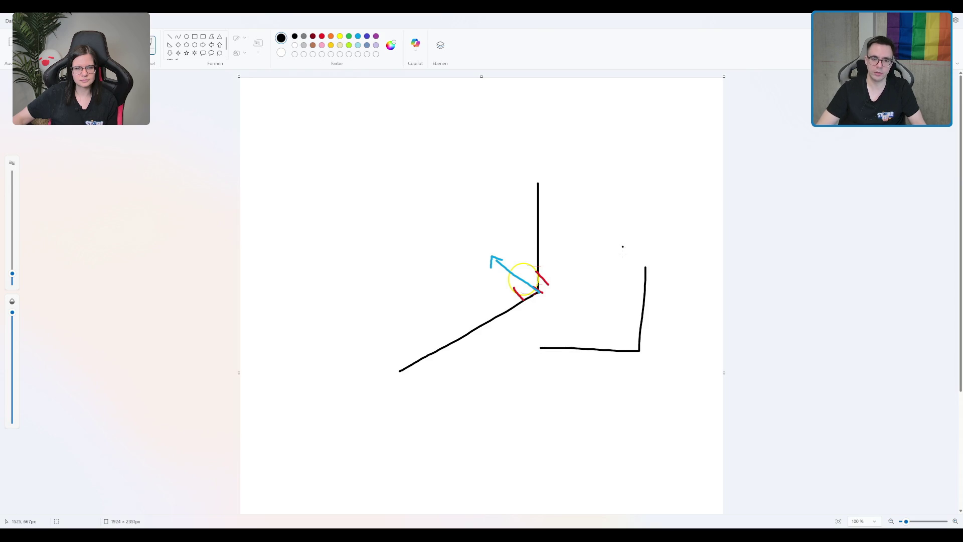
{"action": "mouse_move", "coordinate": [636, 330]}
{"action": "left_mouse_down"}
{"action": "mouse_move", "coordinate": [629, 324]}
{"action": "mouse_move", "coordinate": [624, 340]}
{"action": "mouse_move", "coordinate": [639, 333]}
{"action": "left_mouse_up"}
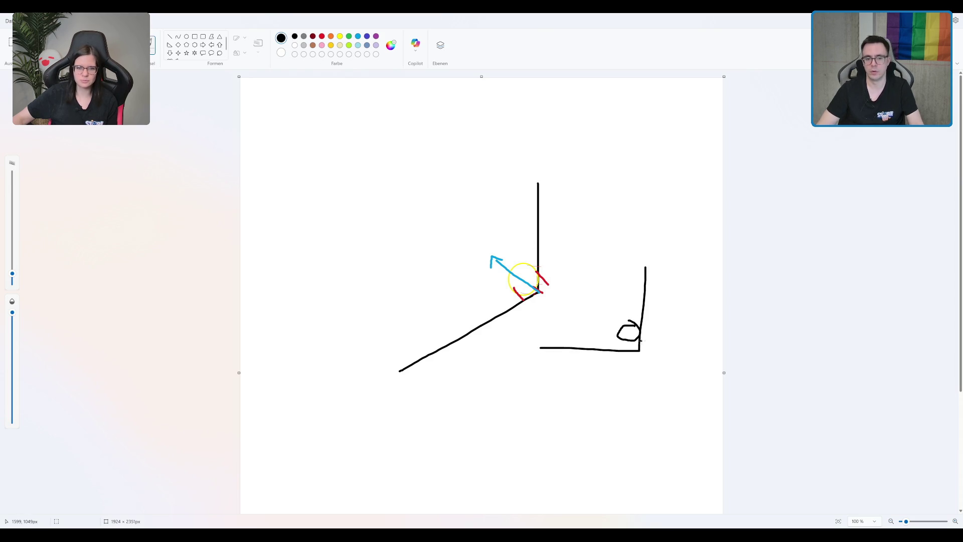
{"action": "key", "text": "ctrl+z"}
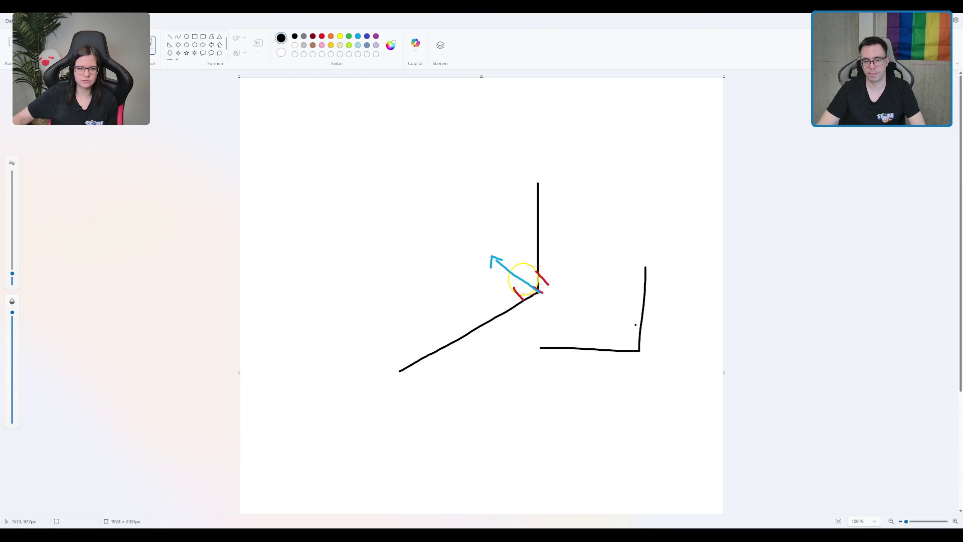
{"action": "mouse_move", "coordinate": [636, 330]}
{"action": "left_mouse_down"}
{"action": "mouse_move", "coordinate": [624, 345]}
{"action": "mouse_move", "coordinate": [640, 332]}
{"action": "left_mouse_up"}
{"action": "key", "text": "ctrl+z"}
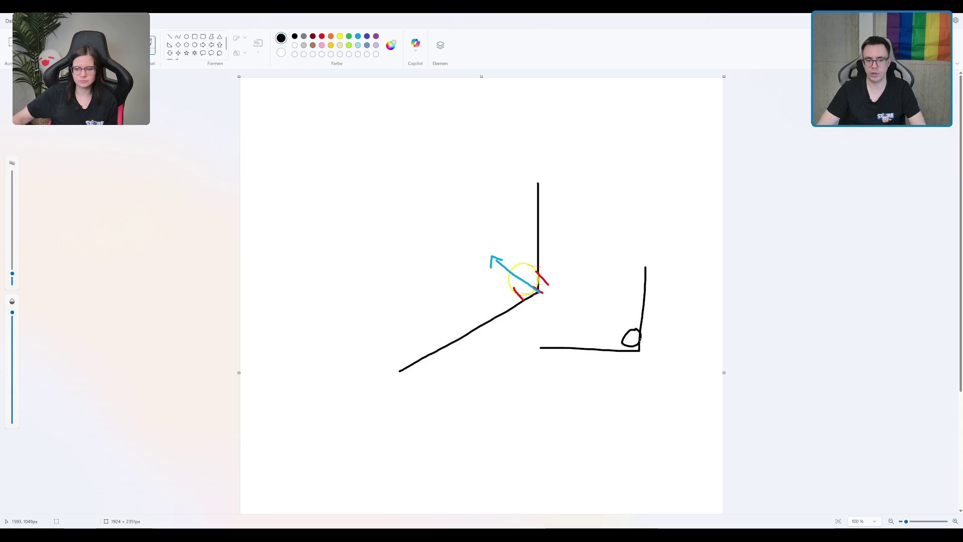
{"action": "mouse_move", "coordinate": [636, 344]}
{"action": "left_mouse_down"}
{"action": "mouse_move", "coordinate": [651, 349]}
{"action": "mouse_move", "coordinate": [641, 389]}
{"action": "mouse_move", "coordinate": [657, 380]}
{"action": "left_mouse_up"}
{"action": "key", "text": "ctrl+z"}
{"action": "left_click", "coordinate": [357, 36]}
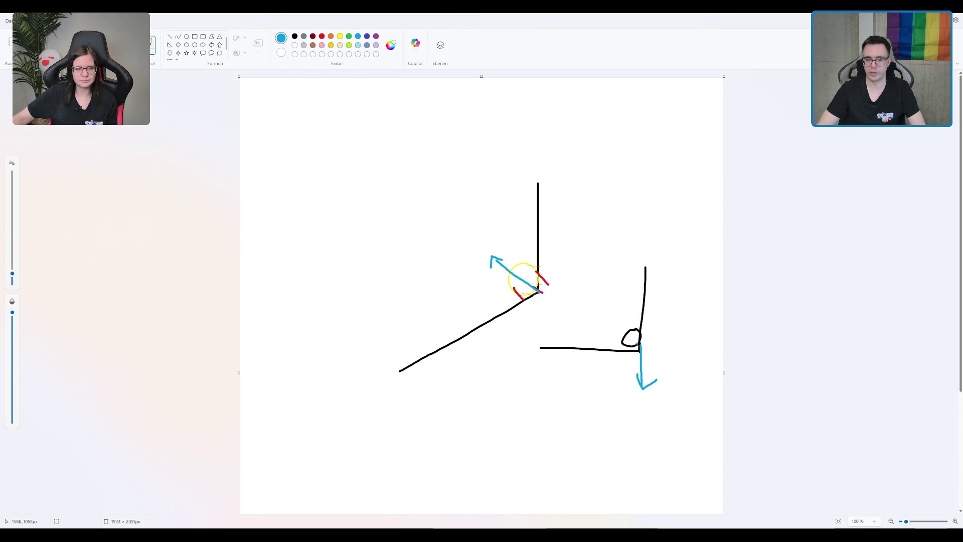
Draw a blue upward arrow above the nub and short blue strokes below it.
{"action": "mouse_move", "coordinate": [632, 345]}
{"action": "left_mouse_down"}
{"action": "mouse_move", "coordinate": [654, 345]}
{"action": "mouse_move", "coordinate": [662, 330]}
{"action": "left_mouse_up"}
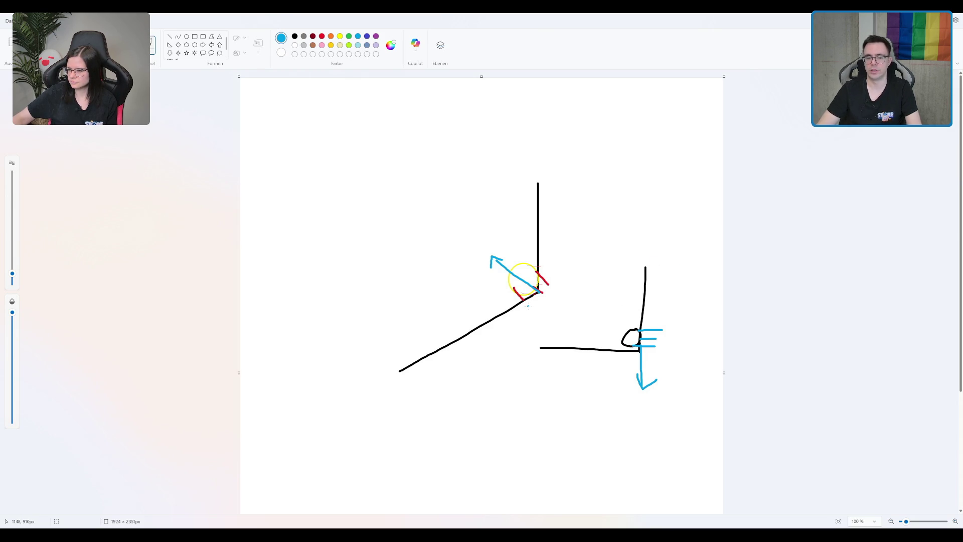
{"action": "left_click", "coordinate": [634, 338]}
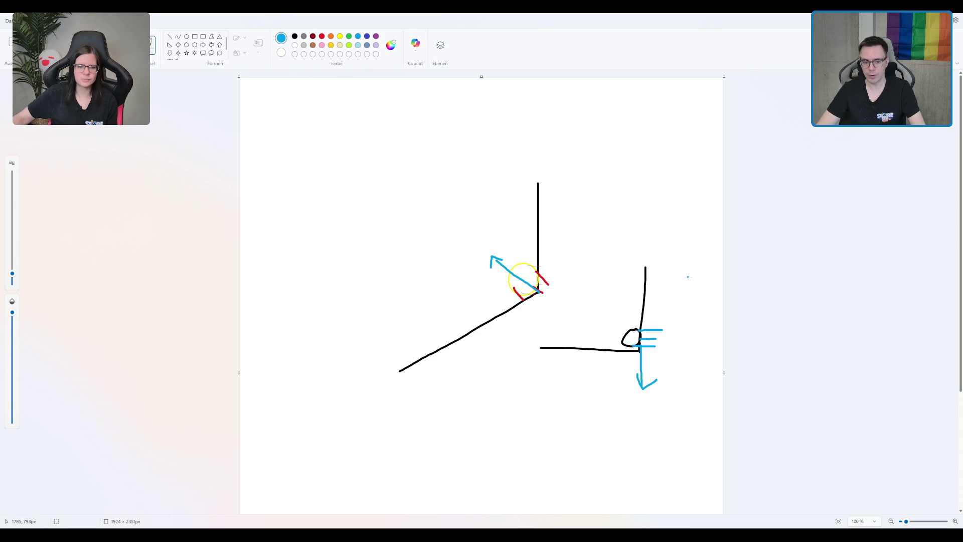
{"action": "mouse_move", "coordinate": [534, 294]}
{"action": "left_mouse_down"}
{"action": "mouse_move", "coordinate": [544, 264]}
{"action": "mouse_move", "coordinate": [528, 300]}
{"action": "left_mouse_up"}
{"action": "key", "text": "ctrl+z"}
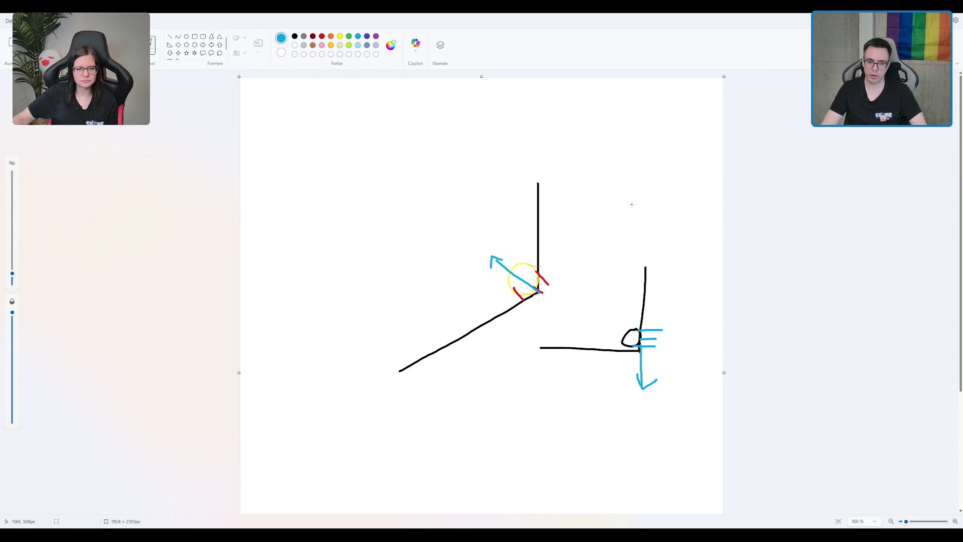
{"action": "left_click_drag", "start_coordinate": [629, 342], "coordinate": [636, 358]}
{"action": "left_click_drag", "start_coordinate": [632, 324], "coordinate": [636, 303]}
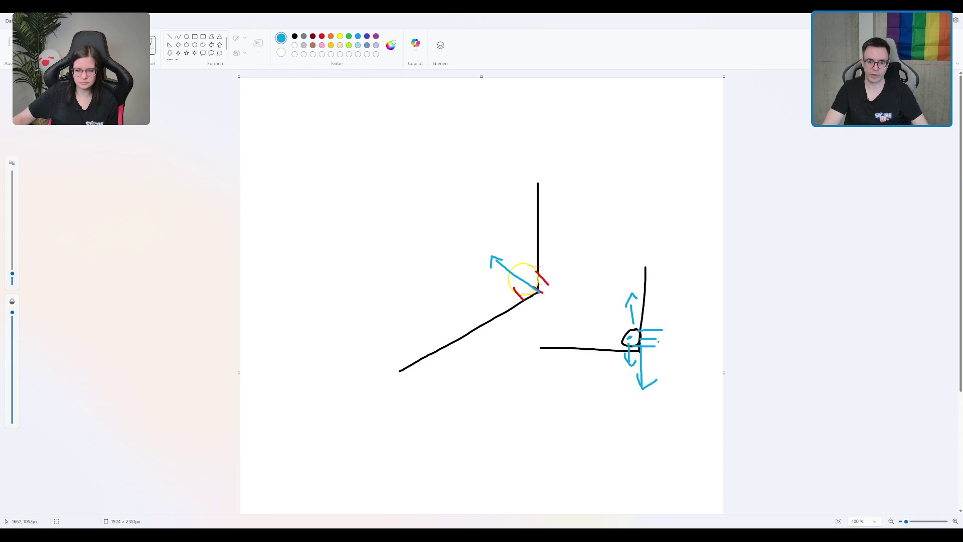
{"action": "left_click_drag", "start_coordinate": [624, 352], "coordinate": [635, 350]}
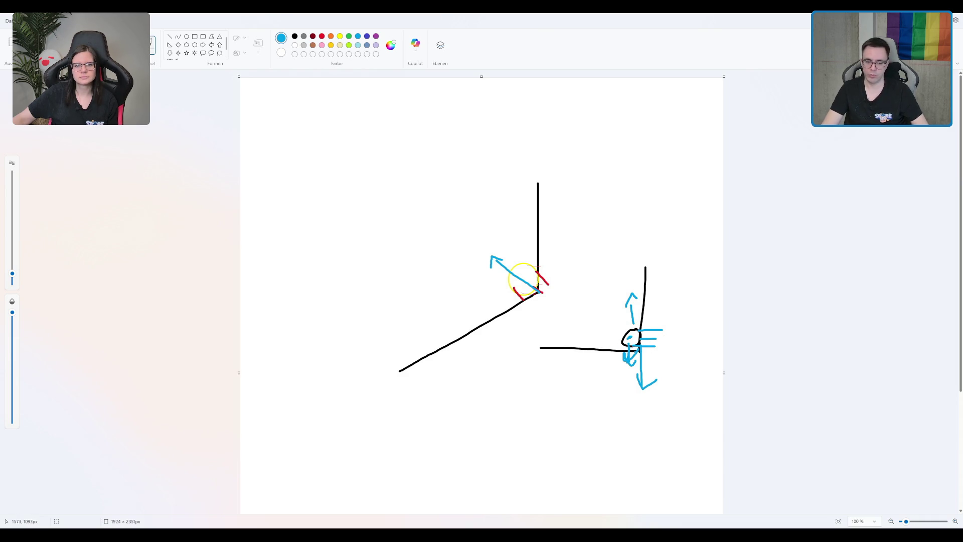
{"action": "scroll", "coordinate": [633, 338], "scroll_direction": "down", "scroll_amount": 3}
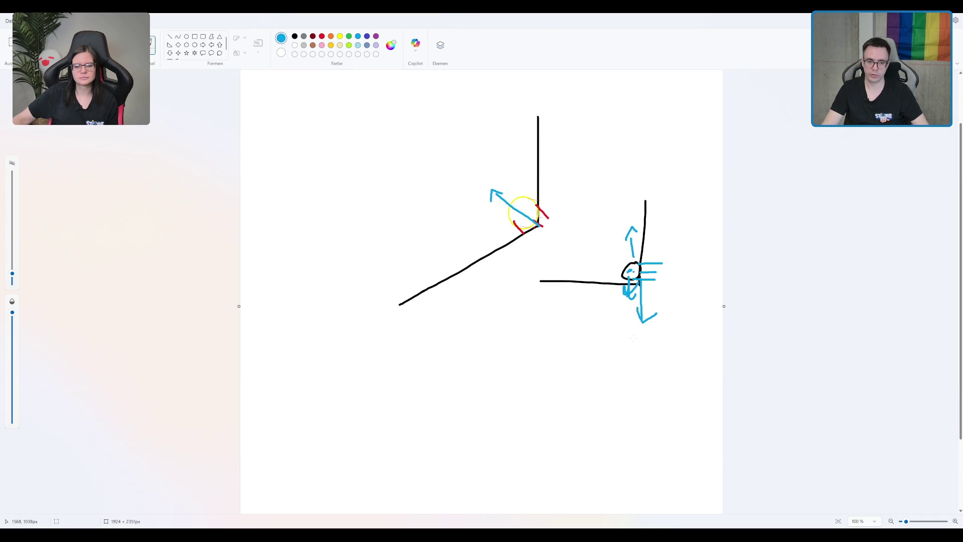
Try a small blue down-left arrow at the yellow circle, undo it, and pick black.
{"action": "scroll", "coordinate": [633, 338], "scroll_direction": "up", "scroll_amount": 3}
{"action": "scroll", "coordinate": [633, 330], "scroll_direction": "down", "scroll_amount": 3}
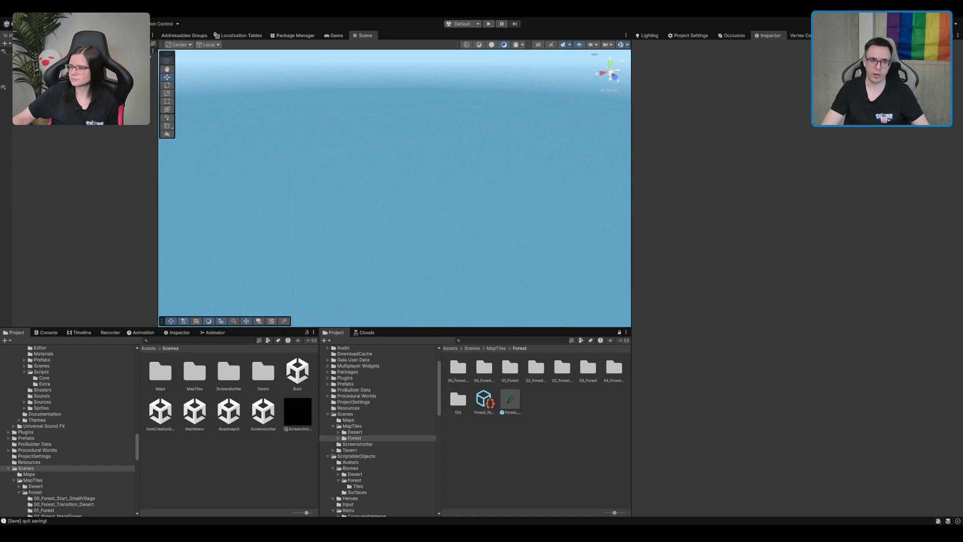
{"action": "left_click", "coordinate": [488, 24]}
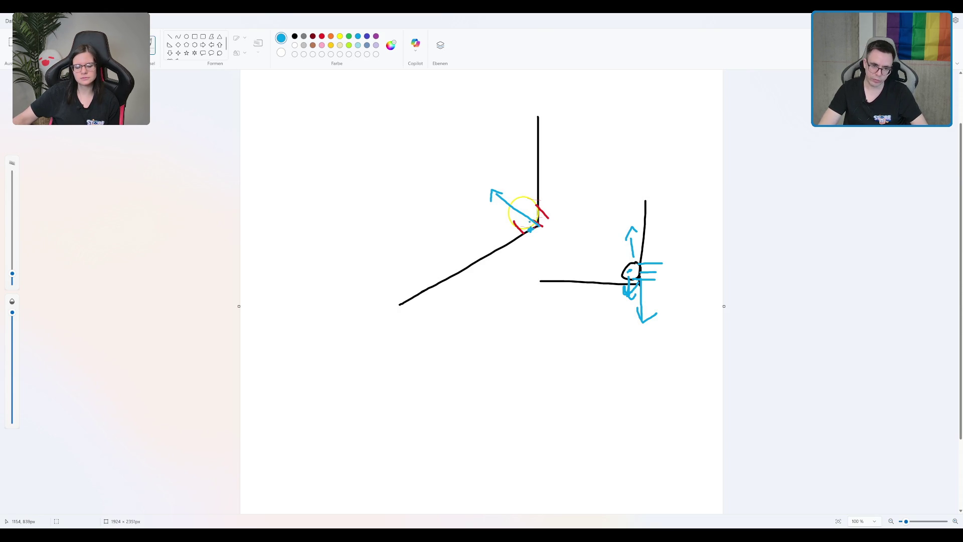
{"action": "left_click", "coordinate": [504, 230]}
{"action": "mouse_move", "coordinate": [503, 231]}
{"action": "left_mouse_down"}
{"action": "mouse_move", "coordinate": [489, 243]}
{"action": "mouse_move", "coordinate": [503, 241]}
{"action": "left_mouse_up"}
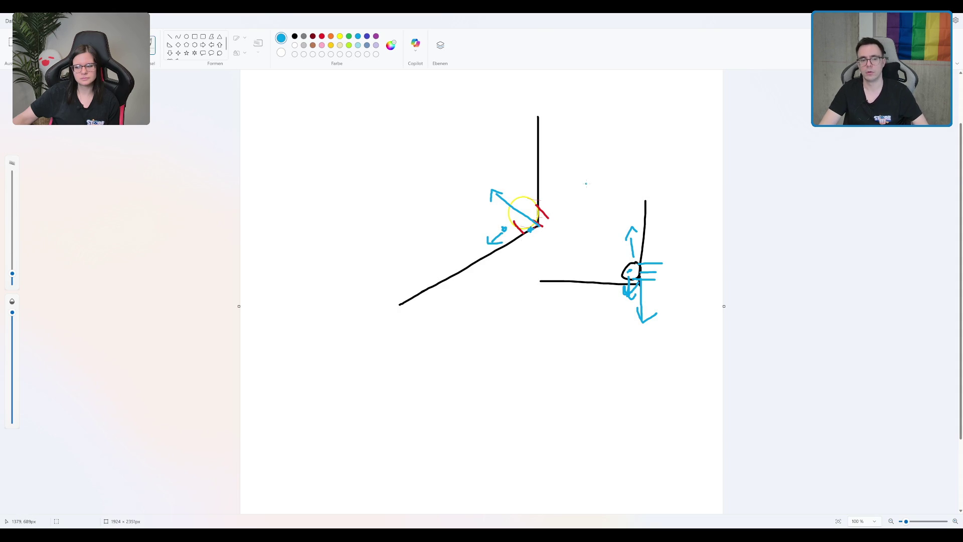
{"action": "key", "text": "ctrl+z"}
{"action": "key", "text": "ctrl+z"}
{"action": "key", "text": "ctrl+z"}
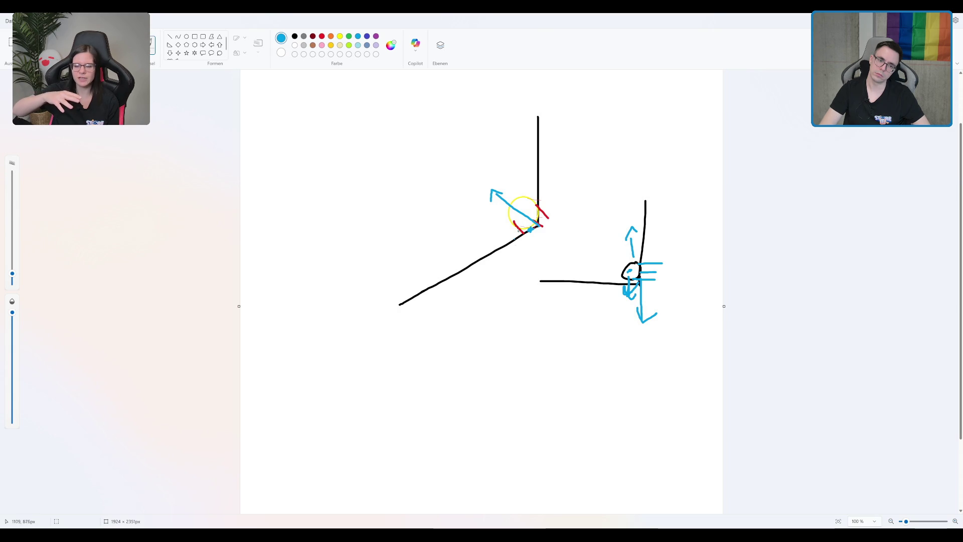
{"action": "left_click", "coordinate": [549, 330]}
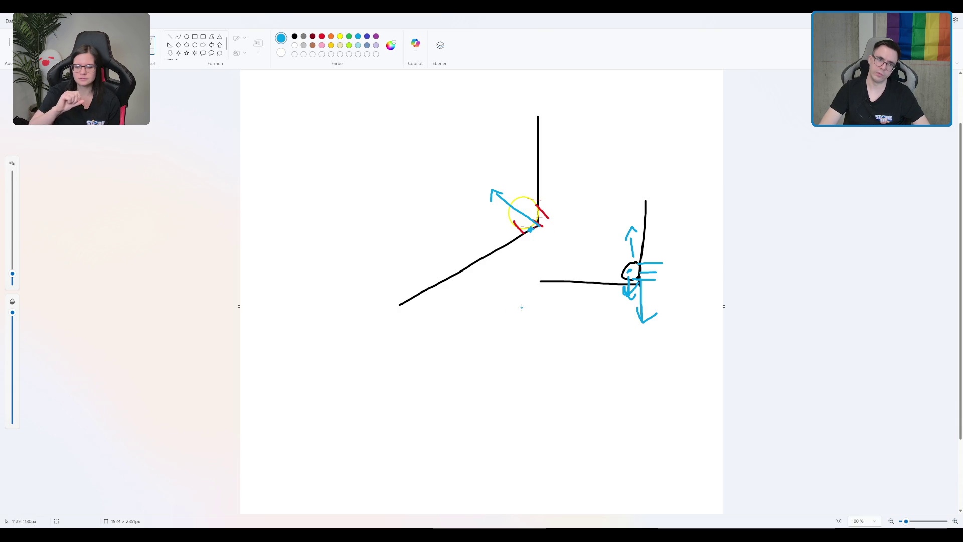
{"action": "left_click", "coordinate": [294, 36]}
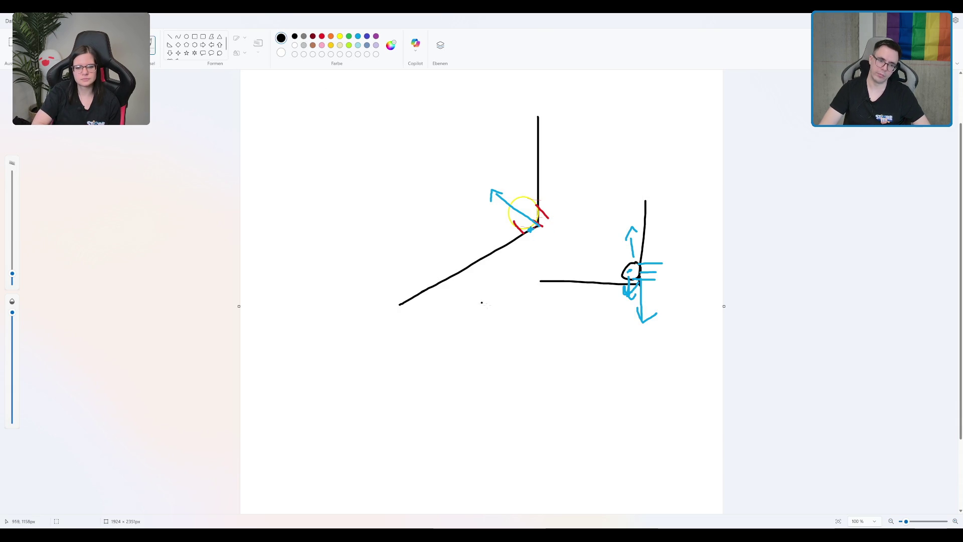
Undo a trial black staircase stroke, dot left of the yellow circle, and draw a lower line.
{"action": "left_click", "coordinate": [519, 300]}
{"action": "left_click_drag", "start_coordinate": [520, 299], "coordinate": [460, 374]}
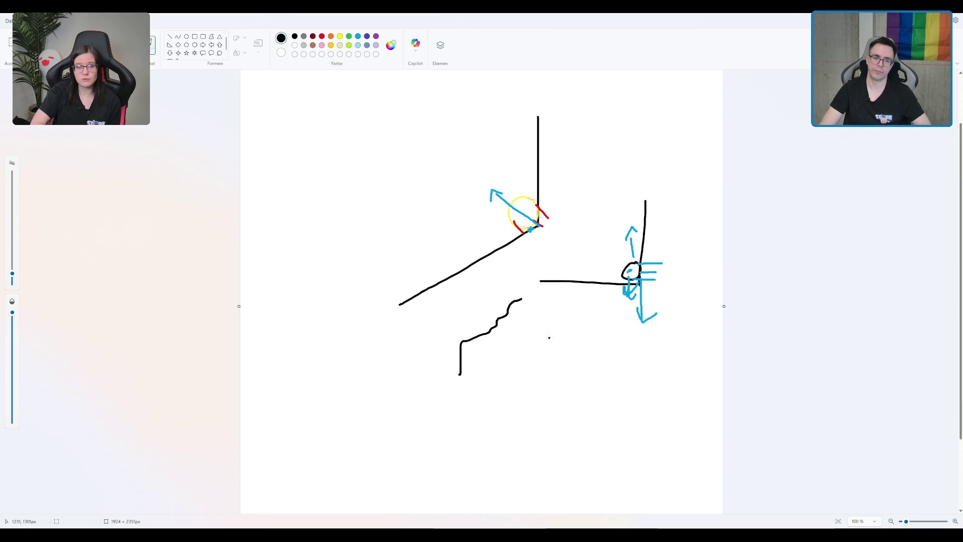
{"action": "key", "text": "ctrl+z"}
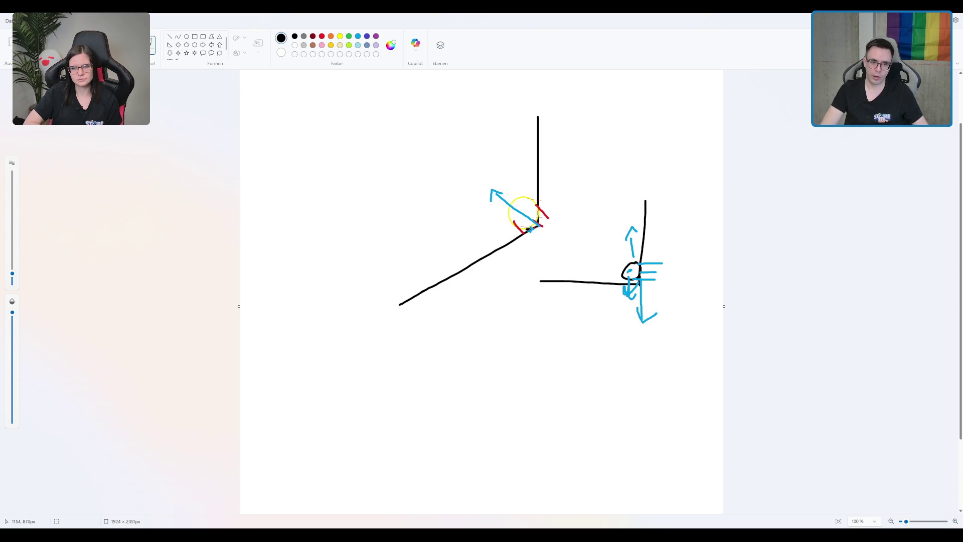
{"action": "left_click", "coordinate": [497, 235]}
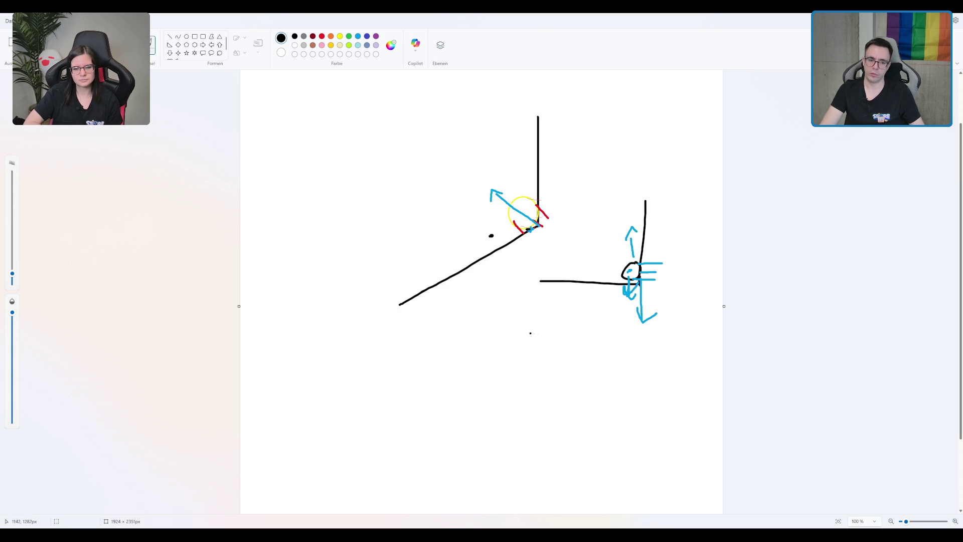
{"action": "mouse_move", "coordinate": [490, 339]}
{"action": "left_mouse_down"}
{"action": "mouse_move", "coordinate": [545, 340]}
{"action": "mouse_move", "coordinate": [626, 362]}
{"action": "mouse_move", "coordinate": [666, 417]}
{"action": "left_mouse_up"}
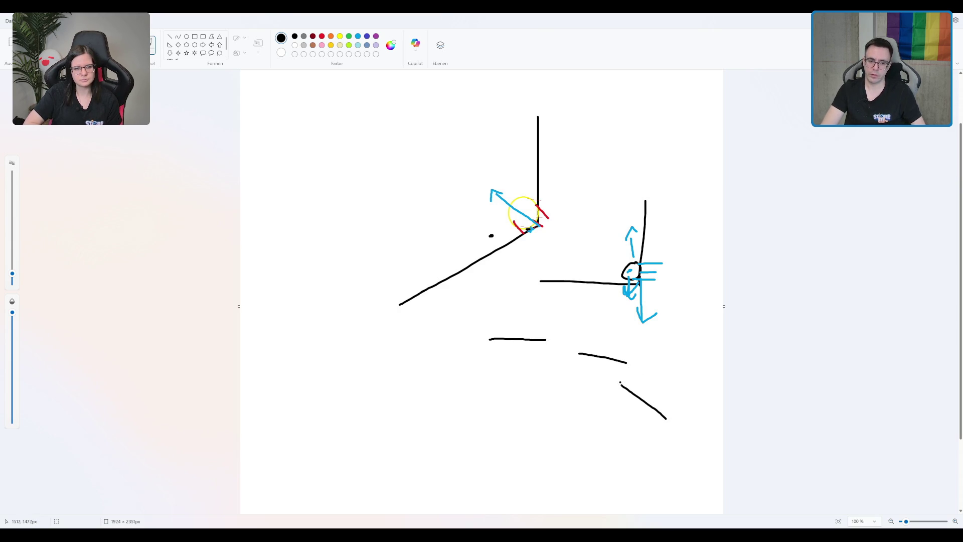
Replace the stepped strokes with a sloped black base line, rising curve and small block.
{"action": "key", "text": "ctrl+z"}
{"action": "key", "text": "ctrl+z"}
{"action": "key", "text": "ctrl+z"}
{"action": "left_click_drag", "start_coordinate": [532, 350], "coordinate": [595, 376]}
{"action": "mouse_move", "coordinate": [532, 350]}
{"action": "left_mouse_down"}
{"action": "mouse_move", "coordinate": [519, 272]}
{"action": "mouse_move", "coordinate": [529, 261]}
{"action": "left_mouse_up"}
{"action": "left_click_drag", "start_coordinate": [536, 338], "coordinate": [536, 340]}
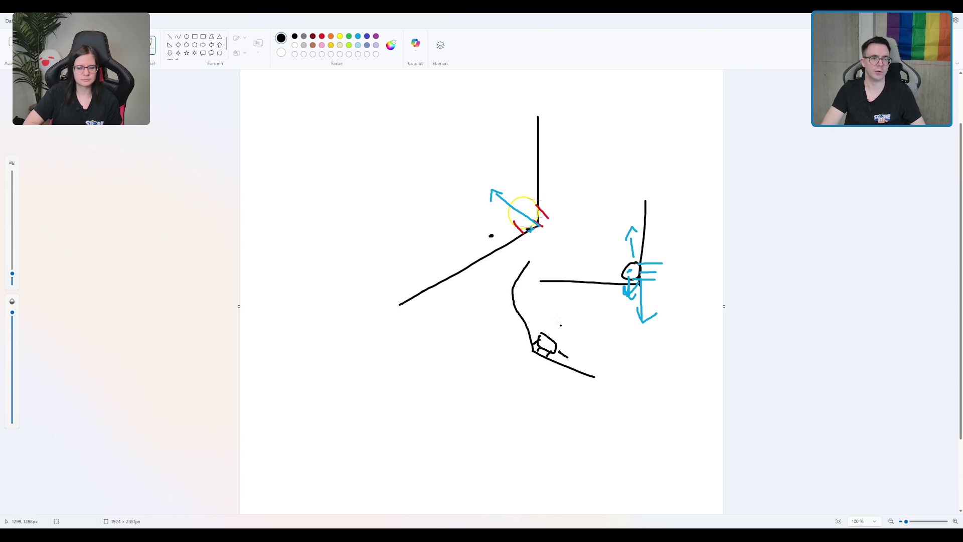
Draw red force arrows around the small block, then undo them with the block and redo the curve.
{"action": "left_click", "coordinate": [321, 36]}
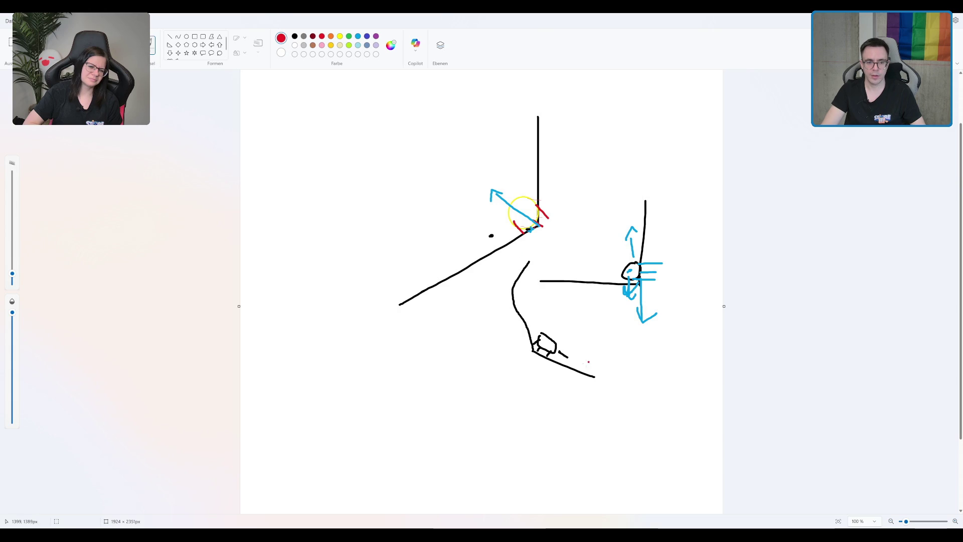
{"action": "left_click_drag", "start_coordinate": [558, 351], "coordinate": [576, 357]}
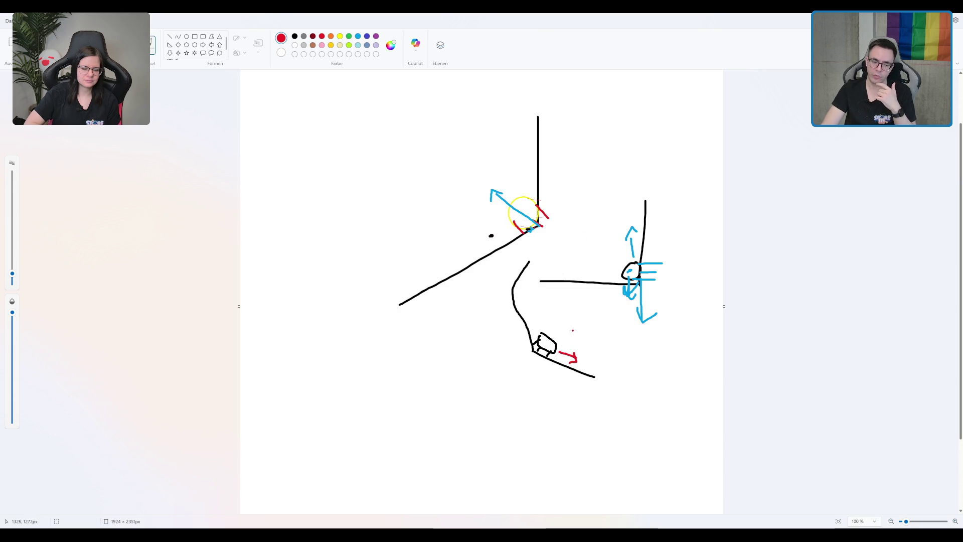
{"action": "mouse_move", "coordinate": [538, 336]}
{"action": "left_mouse_down"}
{"action": "mouse_move", "coordinate": [530, 346]}
{"action": "mouse_move", "coordinate": [542, 357]}
{"action": "left_mouse_up"}
{"action": "left_click_drag", "start_coordinate": [553, 356], "coordinate": [533, 352]}
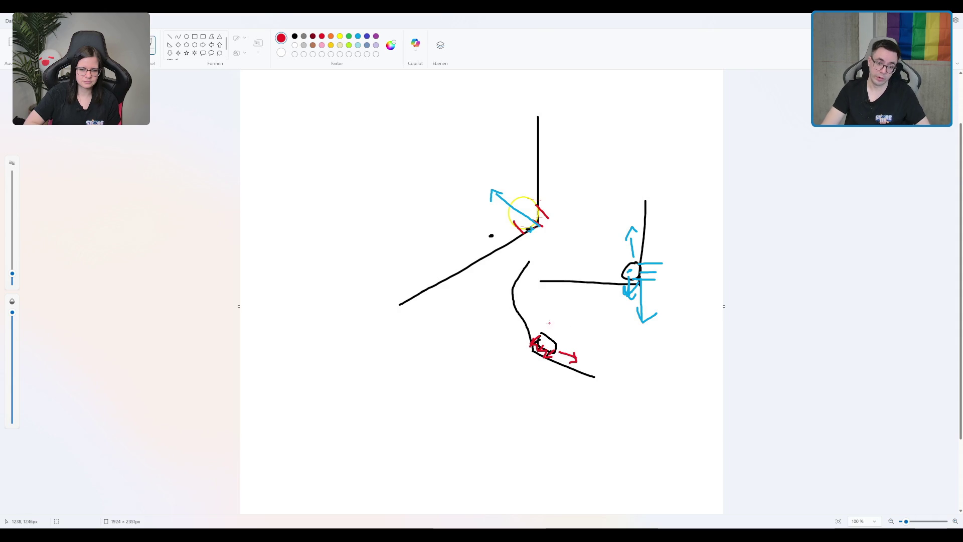
{"action": "key", "text": "ctrl+z"}
{"action": "key", "text": "ctrl+z"}
{"action": "key", "text": "ctrl+z"}
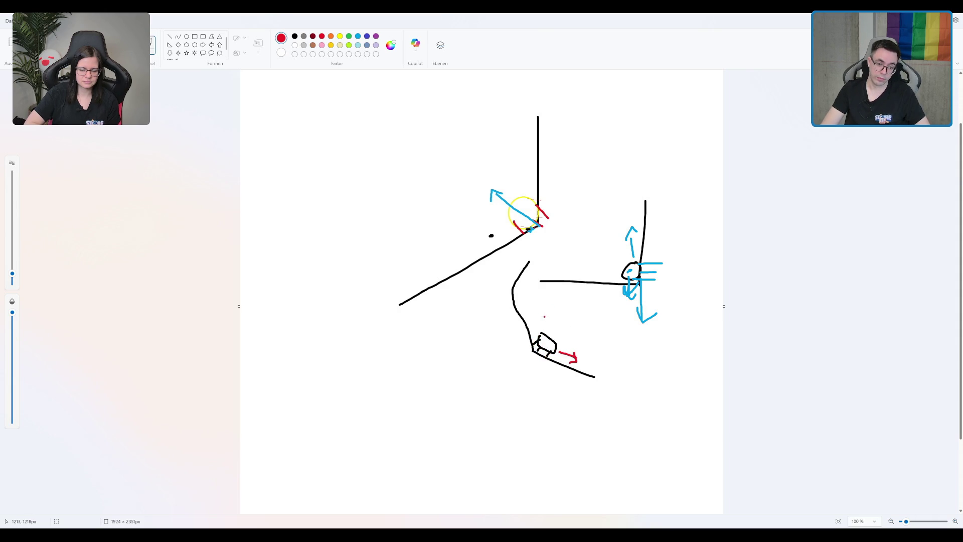
{"action": "key", "text": "ctrl+y"}
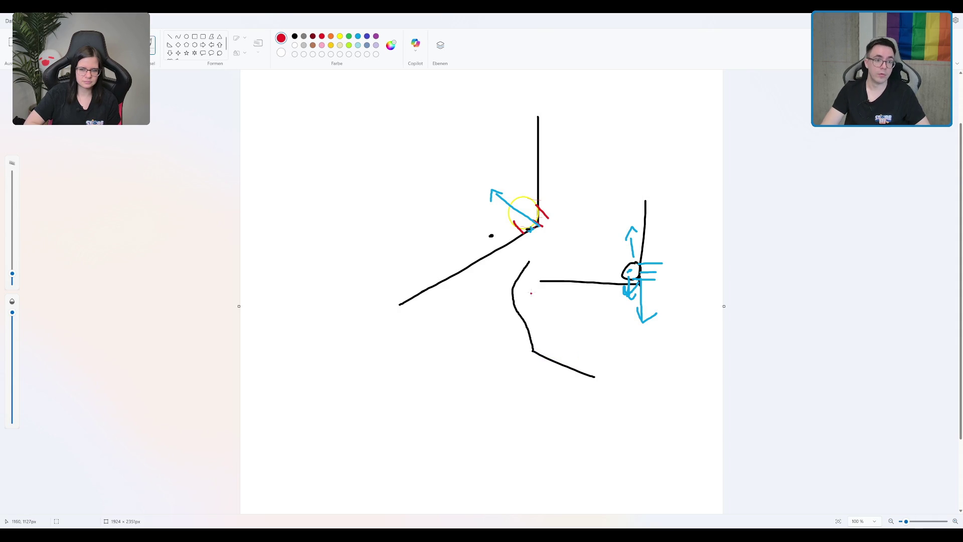
Sketch a black oval on the curve with red force strokes, then undo the red strokes.
{"action": "left_click", "coordinate": [295, 37]}
{"action": "mouse_move", "coordinate": [537, 324]}
{"action": "left_mouse_down"}
{"action": "mouse_move", "coordinate": [535, 337]}
{"action": "mouse_move", "coordinate": [539, 320]}
{"action": "left_mouse_up"}
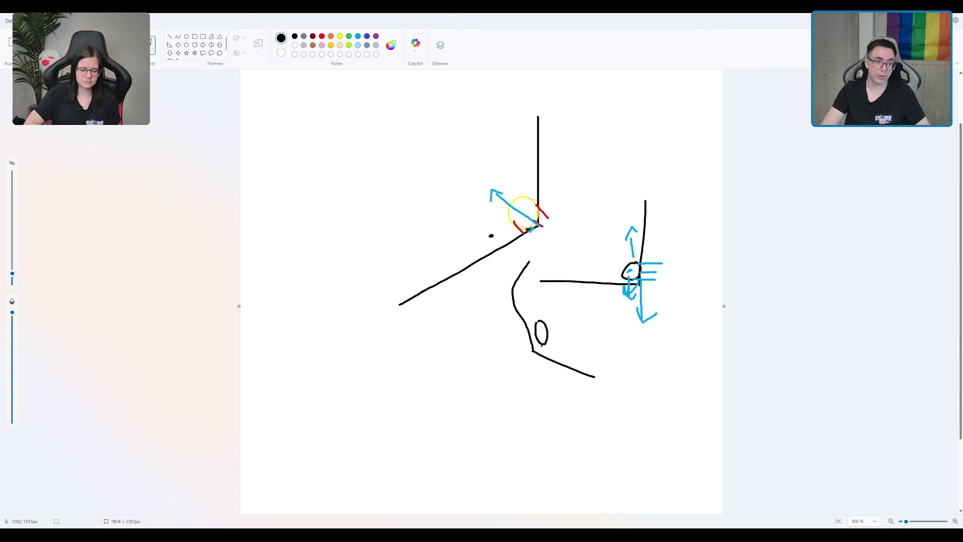
{"action": "left_click", "coordinate": [322, 36]}
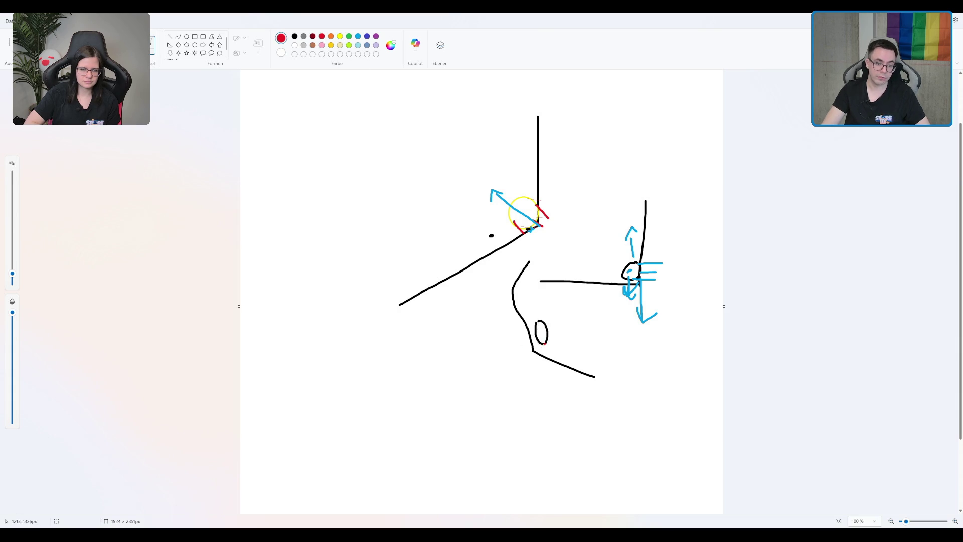
{"action": "mouse_move", "coordinate": [537, 331]}
{"action": "left_mouse_down"}
{"action": "mouse_move", "coordinate": [524, 335]}
{"action": "mouse_move", "coordinate": [521, 325]}
{"action": "left_mouse_up"}
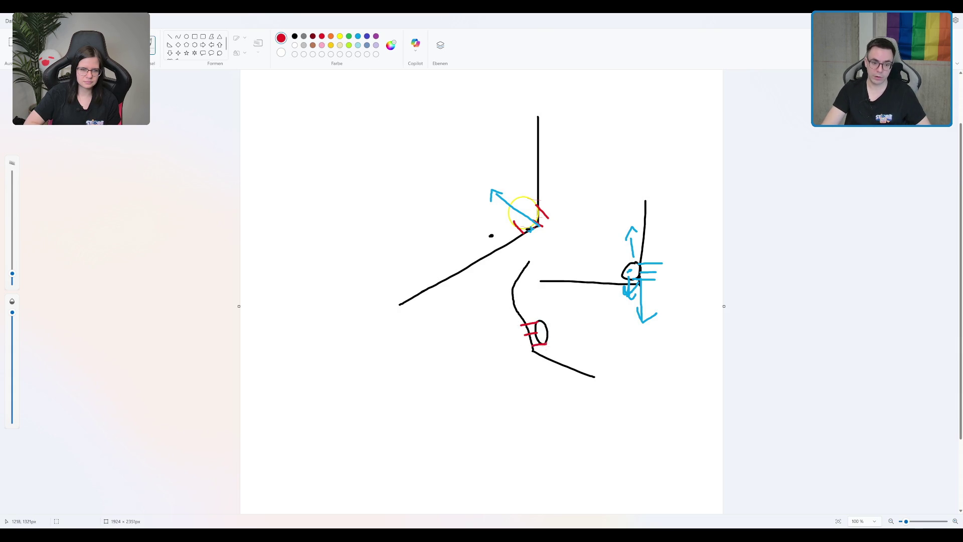
{"action": "left_click_drag", "start_coordinate": [546, 346], "coordinate": [556, 347]}
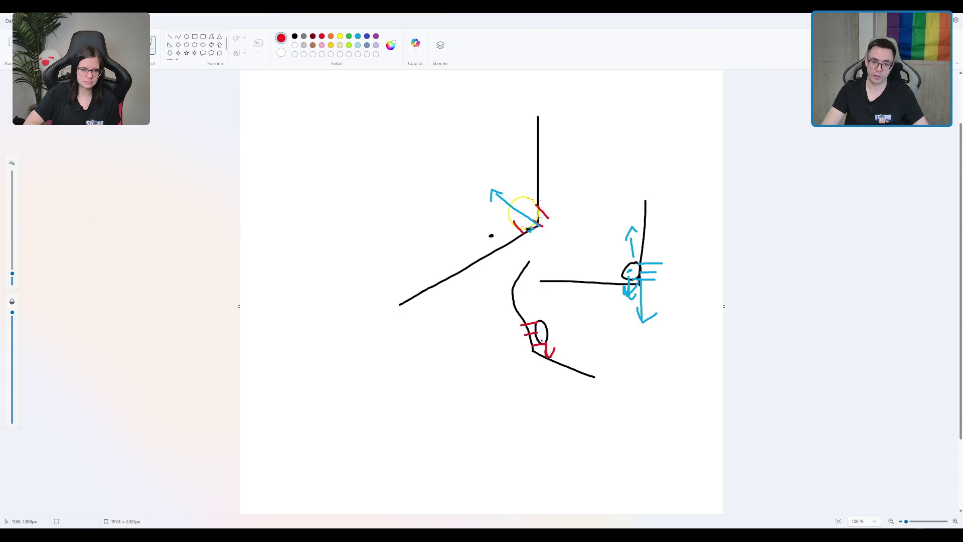
{"action": "key", "text": "ctrl+z"}
{"action": "key", "text": "ctrl+z"}
{"action": "key", "text": "ctrl+z"}
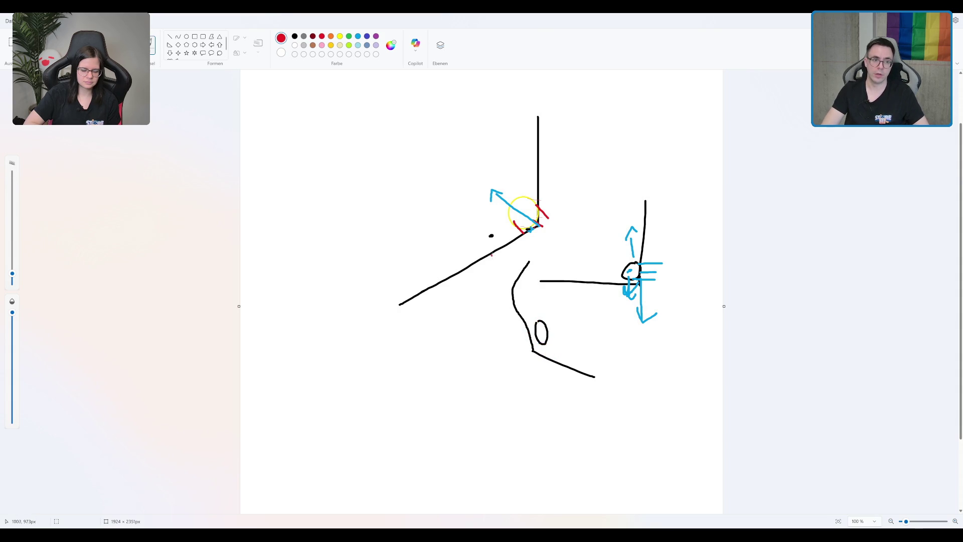
Add a black stroke and red ticks and arrow at the bend, then undo back to the plain curve.
{"action": "left_click", "coordinate": [295, 36]}
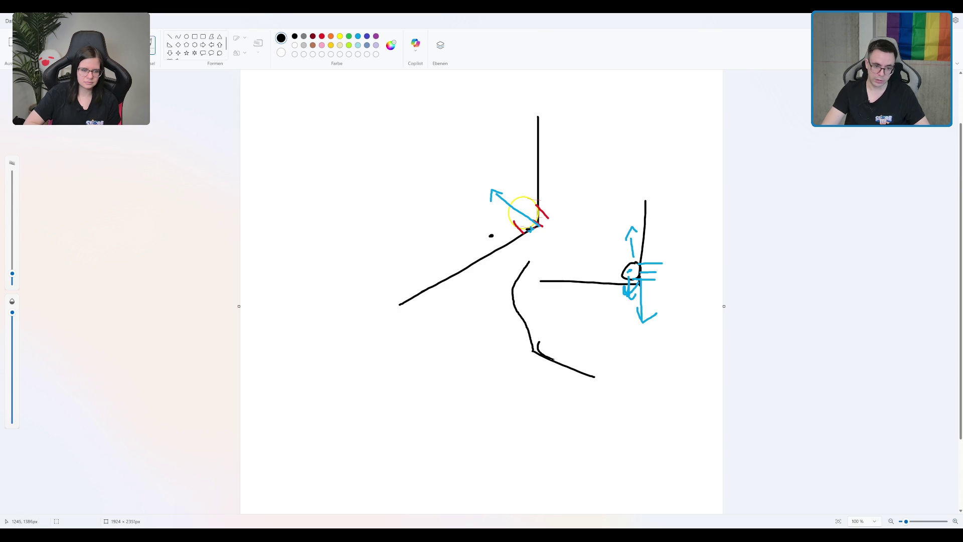
{"action": "mouse_move", "coordinate": [540, 343]}
{"action": "left_mouse_down"}
{"action": "mouse_move", "coordinate": [561, 360]}
{"action": "mouse_move", "coordinate": [541, 341]}
{"action": "left_mouse_up"}
{"action": "left_click", "coordinate": [322, 37]}
{"action": "left_click_drag", "start_coordinate": [546, 357], "coordinate": [548, 351]}
{"action": "mouse_move", "coordinate": [560, 363]}
{"action": "left_mouse_down"}
{"action": "mouse_move", "coordinate": [584, 360]}
{"action": "mouse_move", "coordinate": [577, 366]}
{"action": "left_mouse_up"}
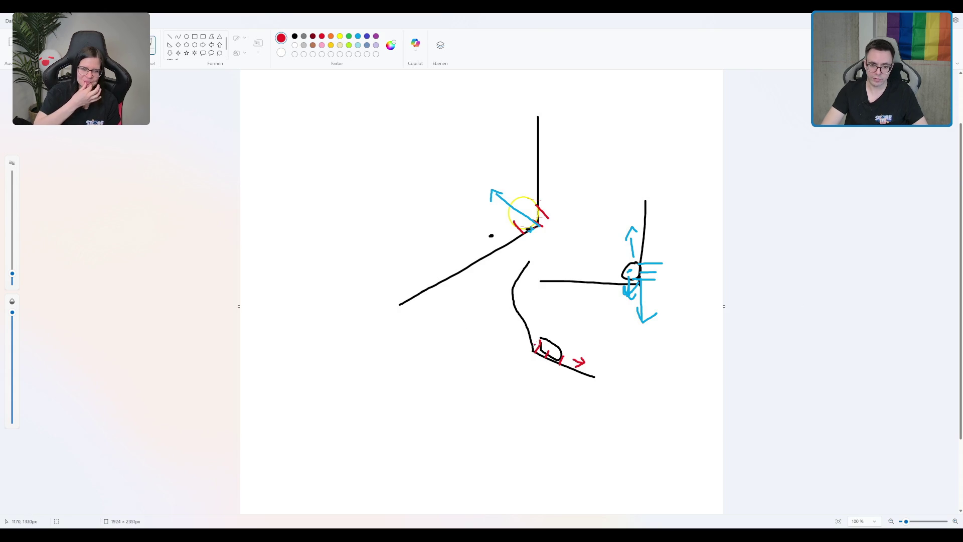
{"action": "key", "text": "ctrl+z"}
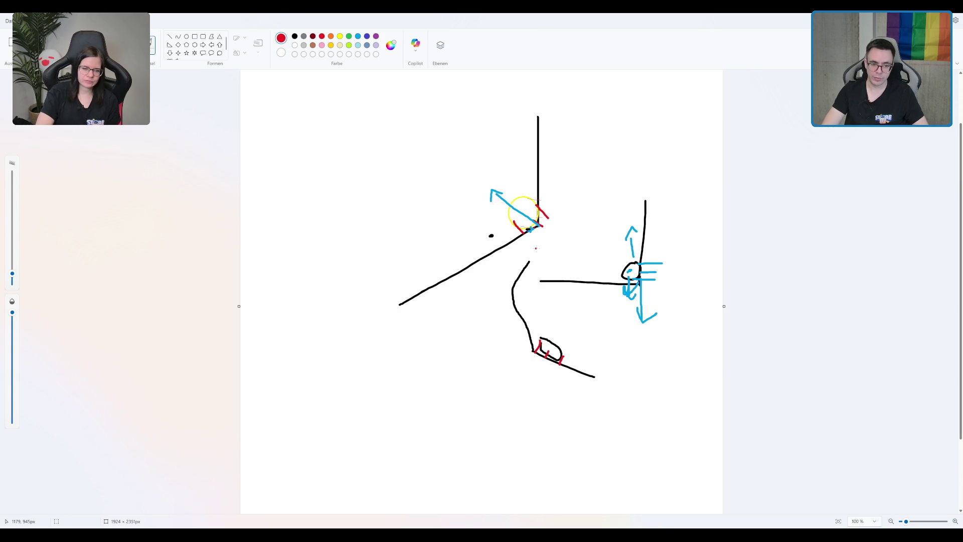
{"action": "key", "text": "ctrl+z"}
{"action": "key", "text": "ctrl+z"}
{"action": "key", "text": "ctrl+z"}
{"action": "key", "text": "ctrl+y"}
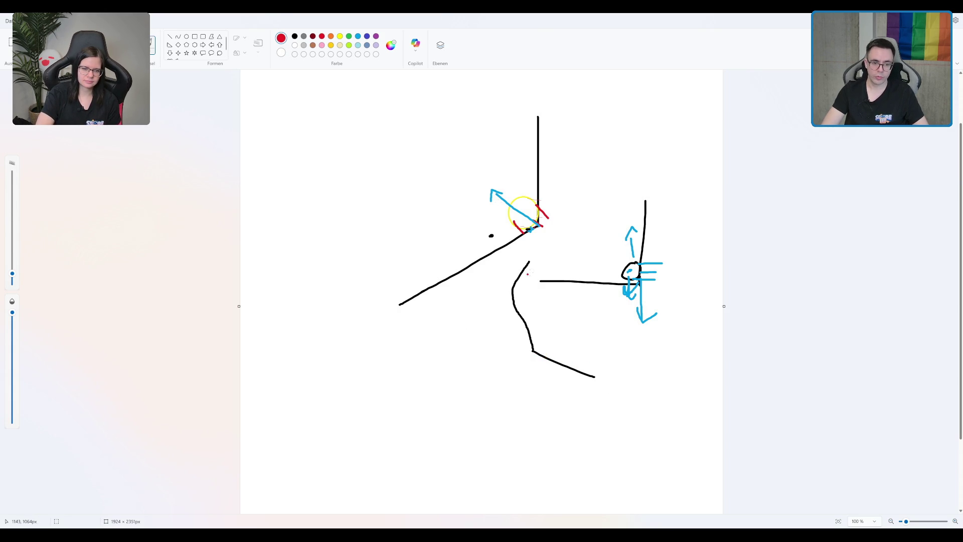
{"action": "mouse_move", "coordinate": [534, 317]}
{"action": "left_mouse_down"}
{"action": "mouse_move", "coordinate": [542, 315]}
{"action": "mouse_move", "coordinate": [547, 348]}
{"action": "left_mouse_up"}
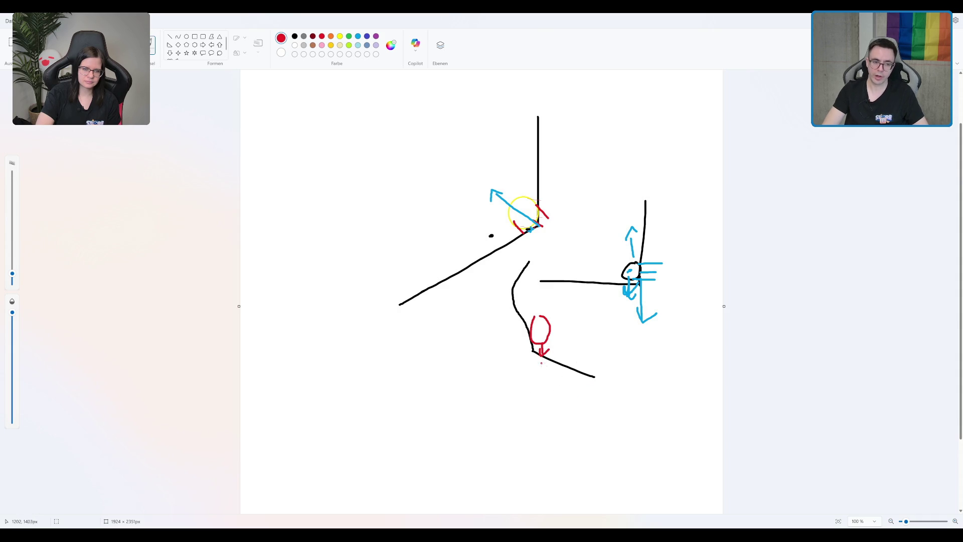
{"action": "mouse_move", "coordinate": [557, 445]}
{"action": "left_mouse_down"}
{"action": "mouse_move", "coordinate": [550, 459]}
{"action": "mouse_move", "coordinate": [563, 443]}
{"action": "mouse_move", "coordinate": [533, 453]}
{"action": "mouse_move", "coordinate": [588, 446]}
{"action": "mouse_move", "coordinate": [585, 456]}
{"action": "mouse_move", "coordinate": [596, 446]}
{"action": "mouse_move", "coordinate": [567, 449]}
{"action": "left_mouse_up"}
{"action": "key", "text": "ctrl+z"}
{"action": "left_click", "coordinate": [566, 445]}
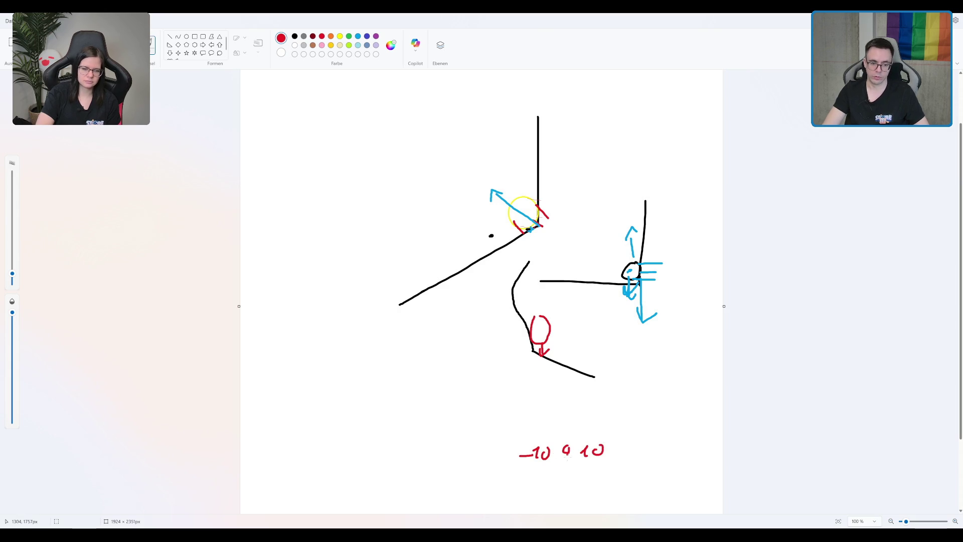
{"action": "left_click", "coordinate": [523, 405]}
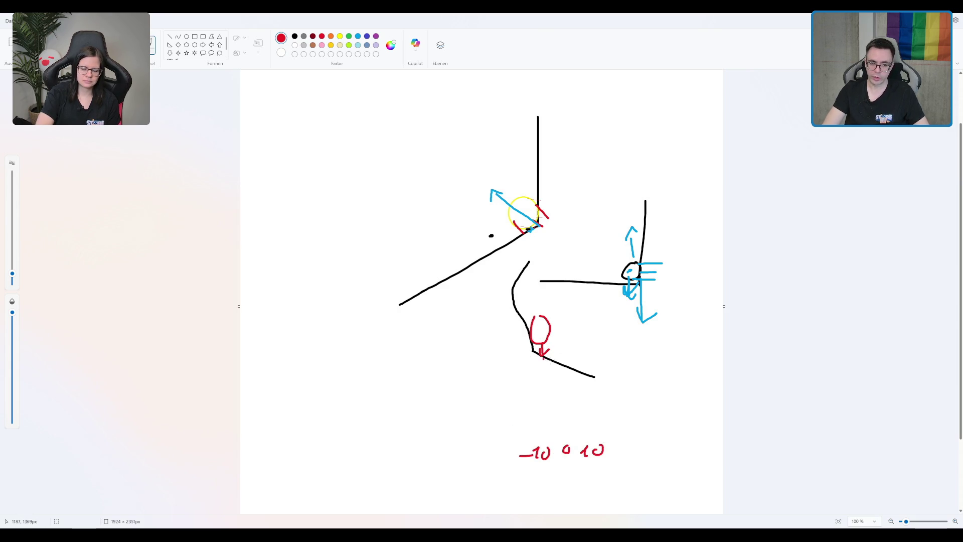
{"action": "left_click", "coordinate": [556, 356]}
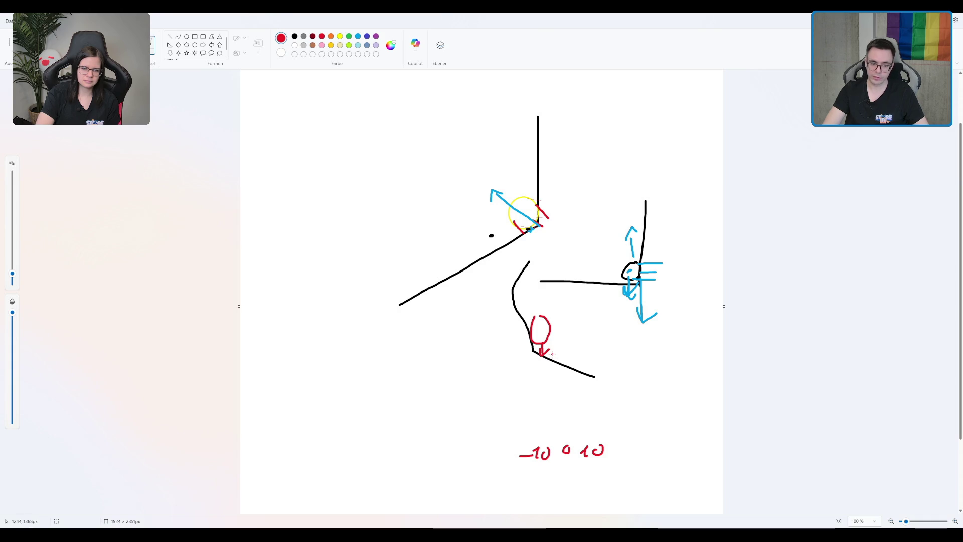
{"action": "left_click_drag", "start_coordinate": [551, 359], "coordinate": [565, 361]}
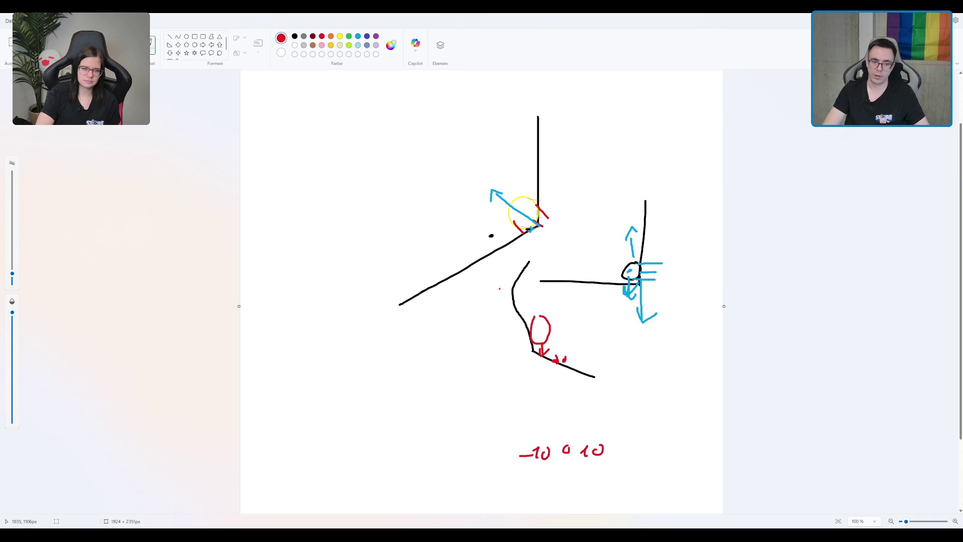
{"action": "key", "text": "ctrl+z"}
{"action": "key", "text": "ctrl+z"}
{"action": "key", "text": "ctrl+z"}
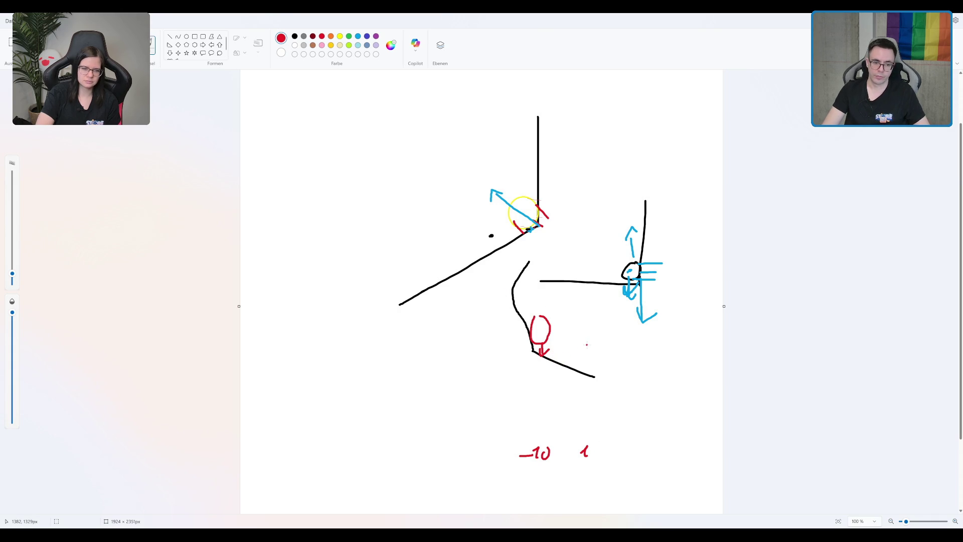
{"action": "key", "text": "ctrl+z"}
{"action": "key", "text": "ctrl+z"}
{"action": "key", "text": "ctrl+z"}
{"action": "key", "text": "ctrl+y"}
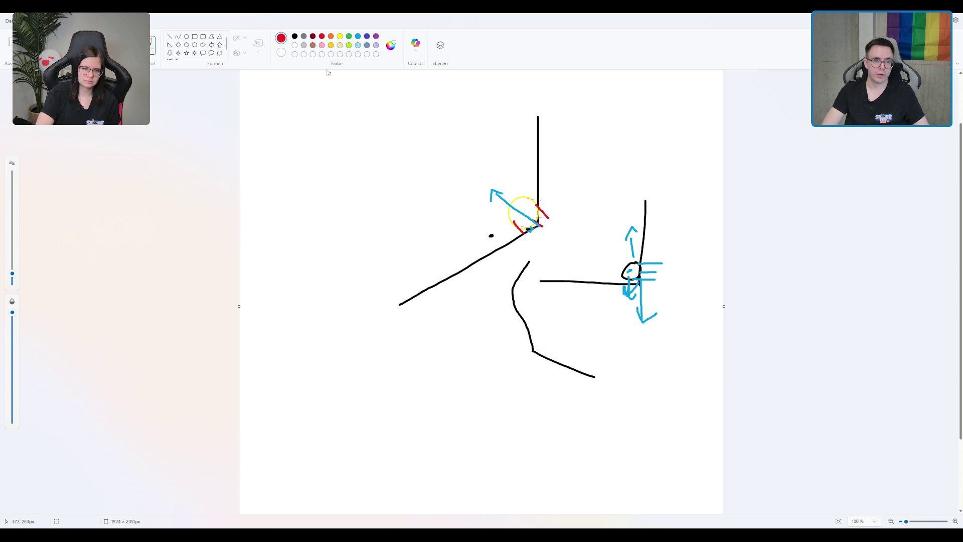
Draw a black oval on the lower line with red marks beside it, then undo the last stroke.
{"action": "left_click", "coordinate": [295, 36]}
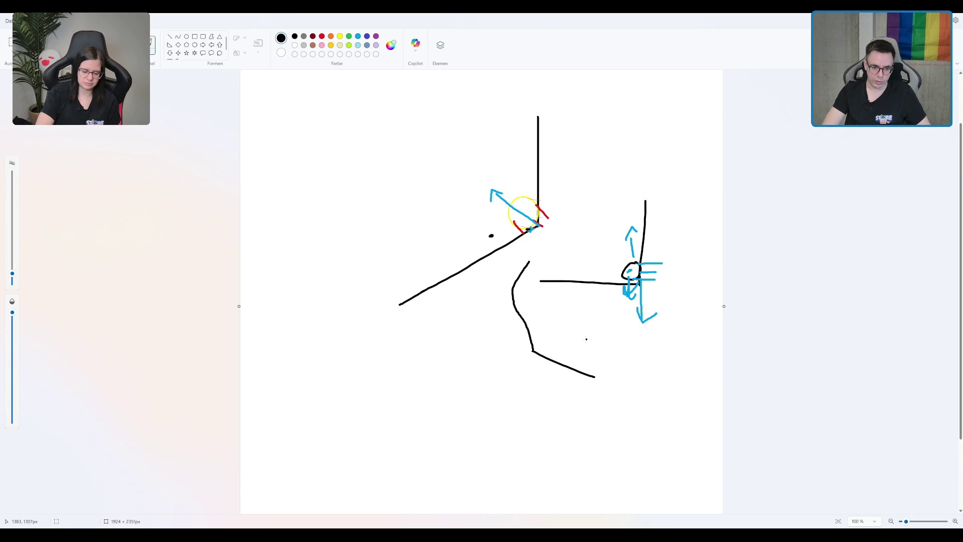
{"action": "mouse_move", "coordinate": [549, 340]}
{"action": "left_mouse_down"}
{"action": "mouse_move", "coordinate": [546, 350]}
{"action": "mouse_move", "coordinate": [566, 350]}
{"action": "mouse_move", "coordinate": [551, 339]}
{"action": "mouse_move", "coordinate": [538, 353]}
{"action": "mouse_move", "coordinate": [560, 363]}
{"action": "left_mouse_up"}
{"action": "left_click", "coordinate": [321, 36]}
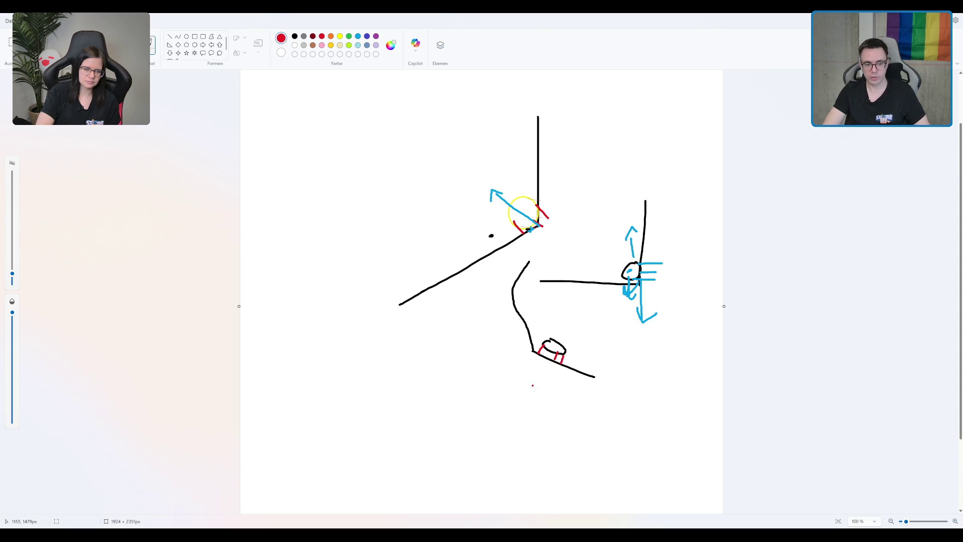
{"action": "mouse_move", "coordinate": [540, 393]}
{"action": "left_mouse_down"}
{"action": "mouse_move", "coordinate": [546, 402]}
{"action": "mouse_move", "coordinate": [559, 387]}
{"action": "left_mouse_up"}
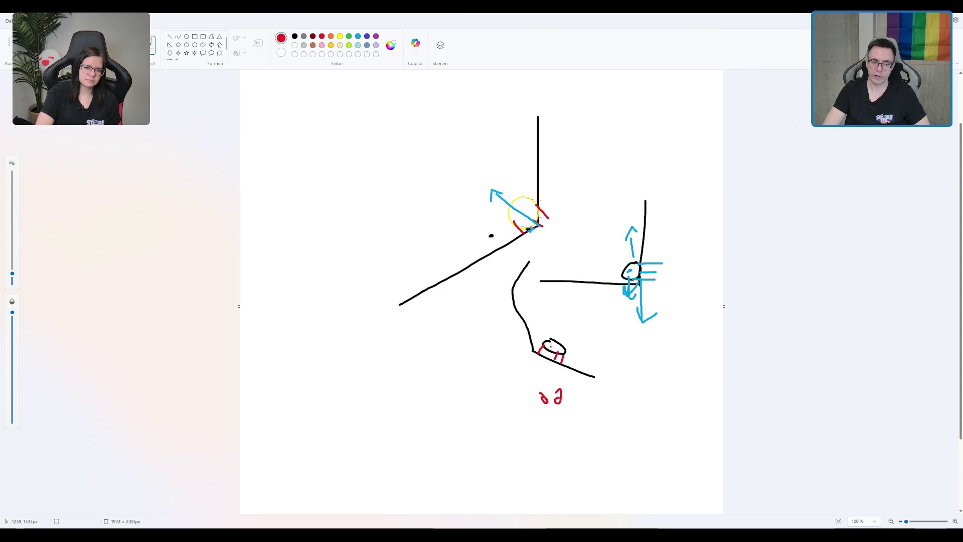
{"action": "left_click_drag", "start_coordinate": [569, 352], "coordinate": [583, 361]}
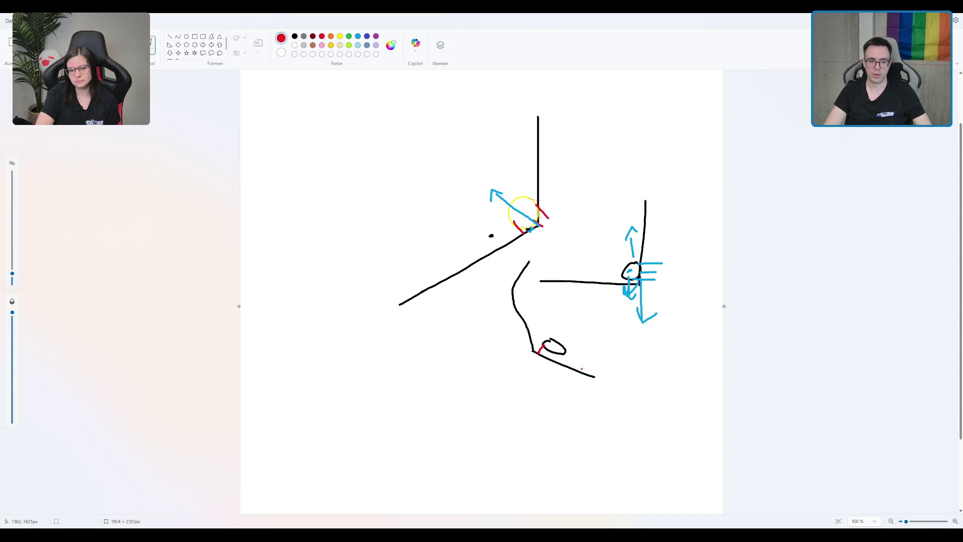
{"action": "key", "text": "ctrl+z"}
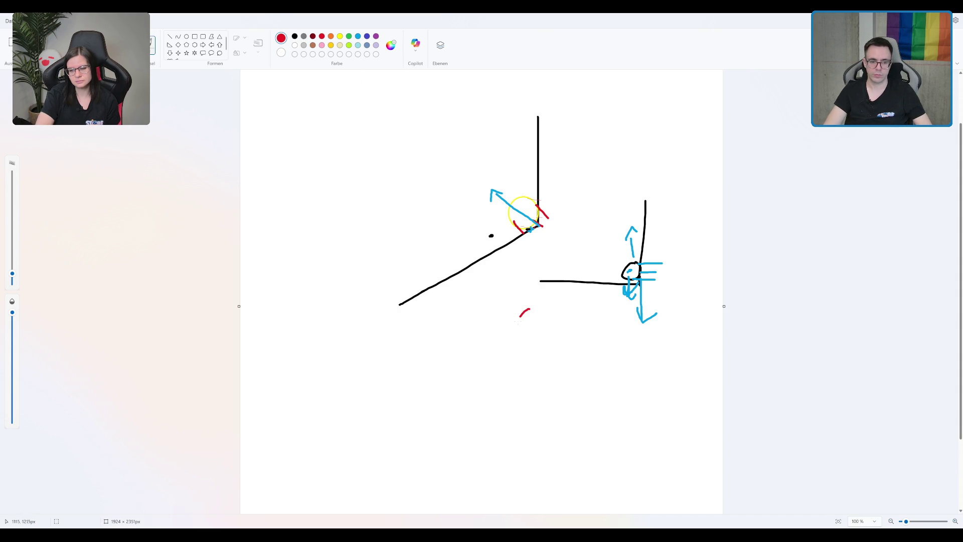
Undo the red curve, sketch black strokes along the wavy curve, then undo them all.
{"action": "key", "text": "ctrl+z"}
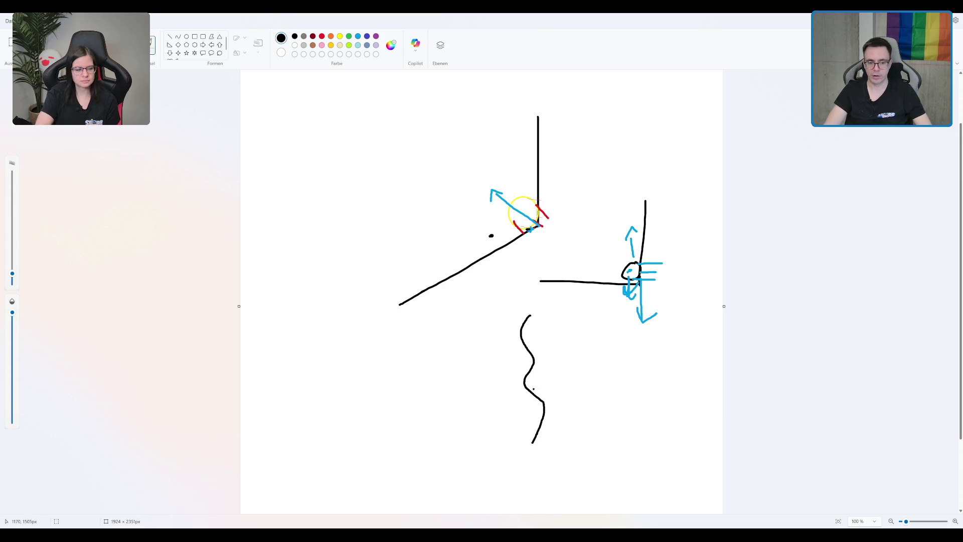
{"action": "left_click_drag", "start_coordinate": [533, 372], "coordinate": [536, 397]}
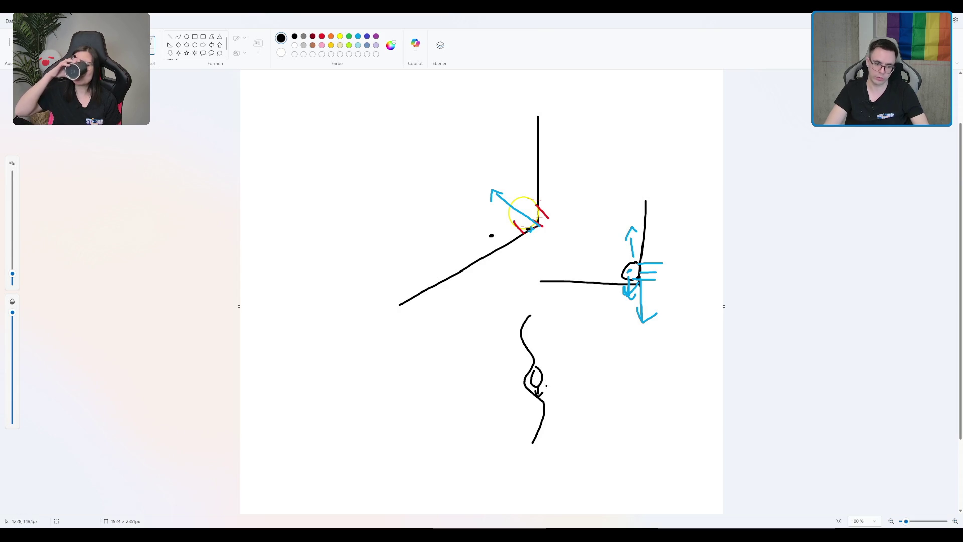
{"action": "left_click_drag", "start_coordinate": [541, 395], "coordinate": [546, 410]}
{"action": "key", "text": "ctrl+z"}
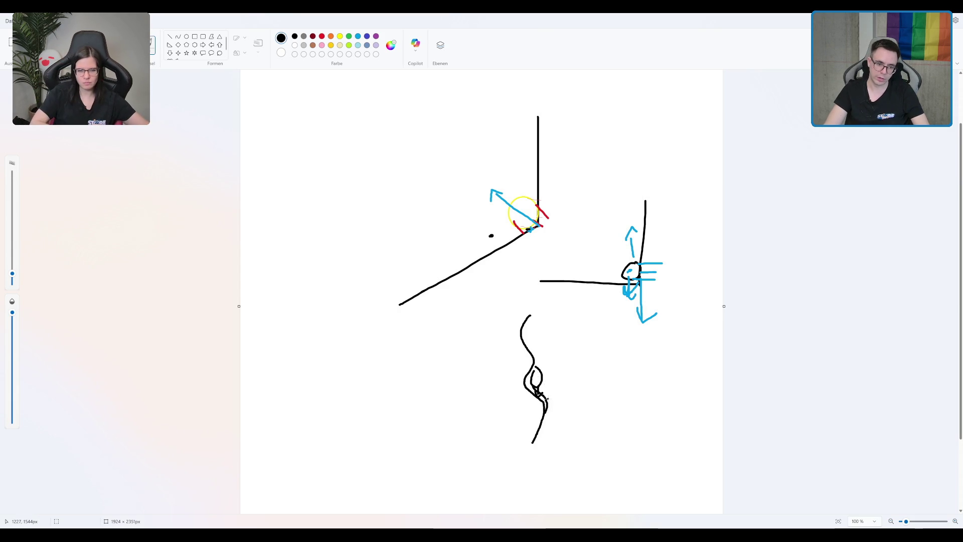
{"action": "key", "text": "ctrl+z"}
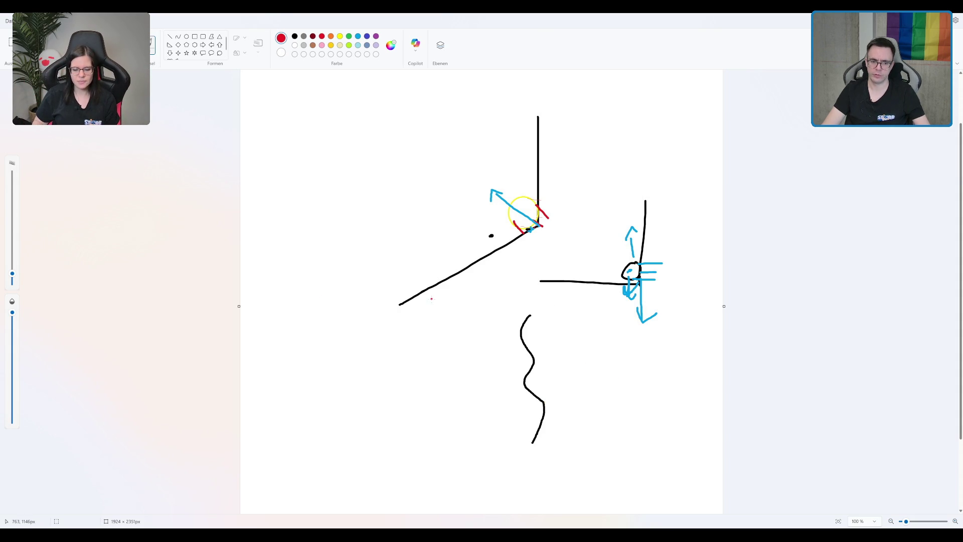
{"action": "key", "text": "ctrl+z"}
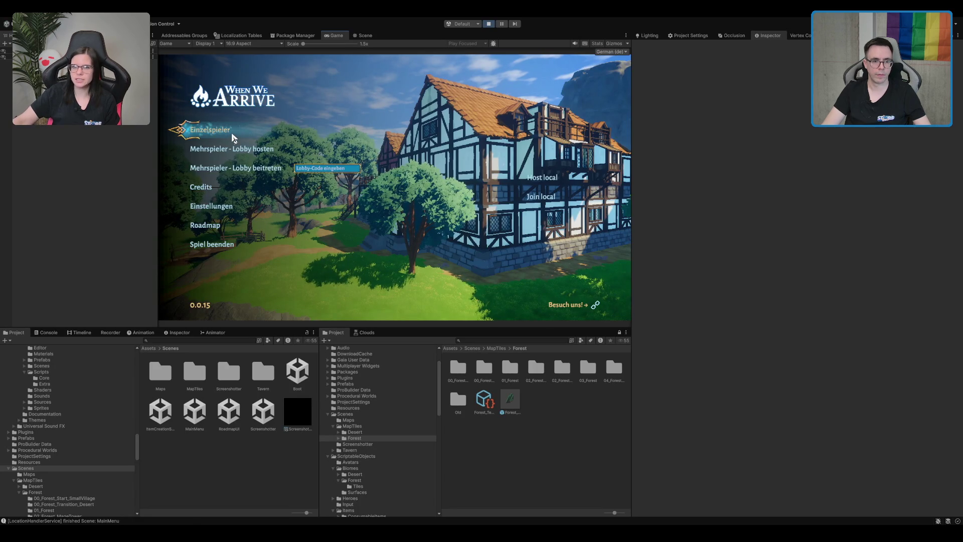
Choose Einzelspieler on the When We Arrive main menu to load the tavern lobby.
{"action": "left_click", "coordinate": [234, 138]}
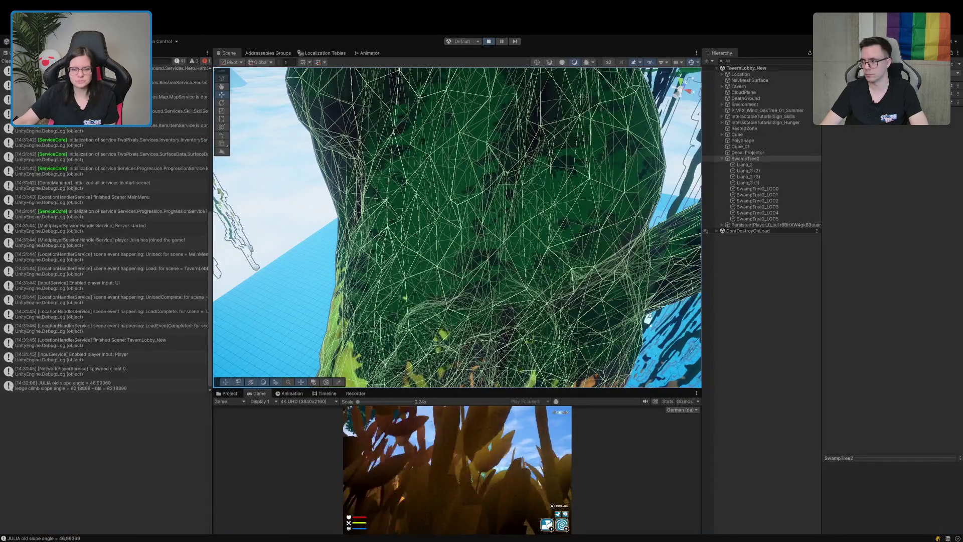
{"action": "mouse_move", "coordinate": [481, 281]}
{"action": "left_mouse_down"}
{"action": "mouse_move", "coordinate": [505, 281]}
{"action": "mouse_move", "coordinate": [458, 279]}
{"action": "mouse_move", "coordinate": [575, 284]}
{"action": "left_mouse_up"}
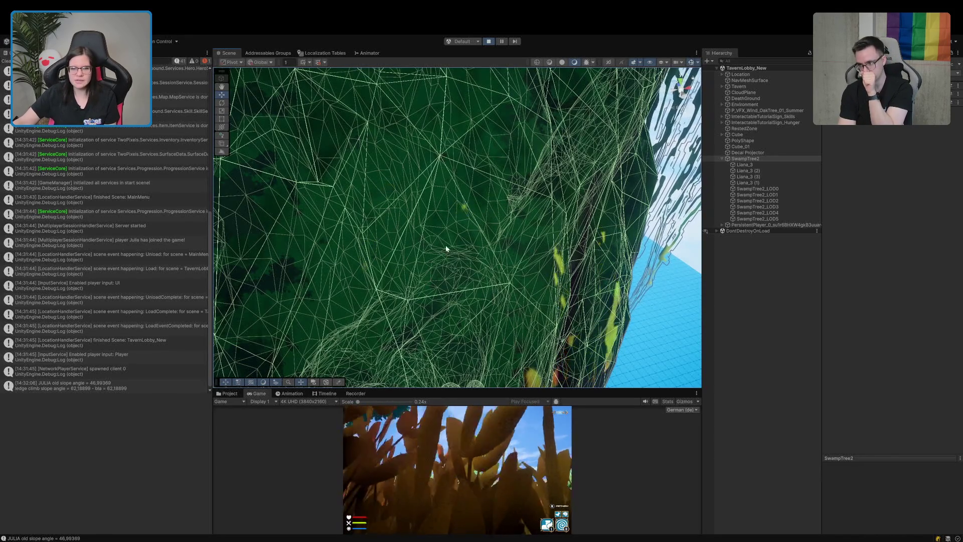
{"action": "mouse_move", "coordinate": [415, 275]}
{"action": "left_mouse_down"}
{"action": "mouse_move", "coordinate": [370, 224]}
{"action": "mouse_move", "coordinate": [358, 259]}
{"action": "mouse_move", "coordinate": [383, 281]}
{"action": "mouse_move", "coordinate": [417, 290]}
{"action": "mouse_move", "coordinate": [441, 254]}
{"action": "mouse_move", "coordinate": [468, 260]}
{"action": "mouse_move", "coordinate": [427, 267]}
{"action": "left_mouse_up"}
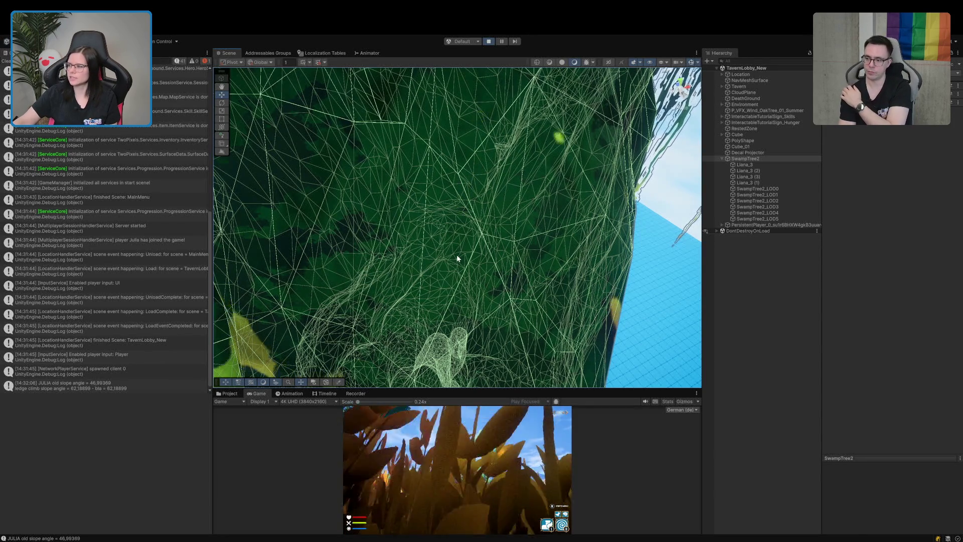
{"action": "mouse_move", "coordinate": [440, 288]}
{"action": "left_mouse_down"}
{"action": "mouse_move", "coordinate": [498, 273]}
{"action": "mouse_move", "coordinate": [524, 251]}
{"action": "left_mouse_up"}
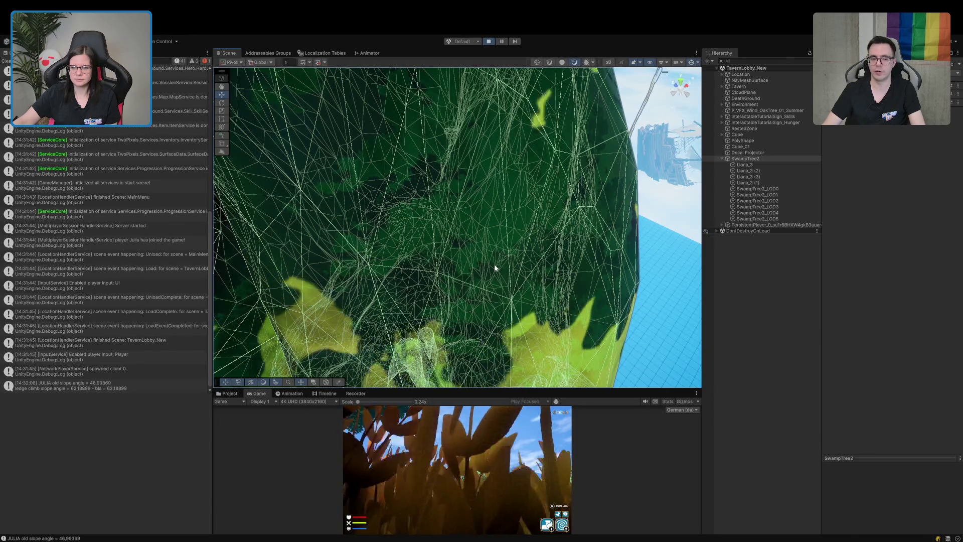
{"action": "mouse_move", "coordinate": [492, 266]}
{"action": "left_mouse_down"}
{"action": "mouse_move", "coordinate": [436, 250]}
{"action": "mouse_move", "coordinate": [549, 264]}
{"action": "left_mouse_up"}
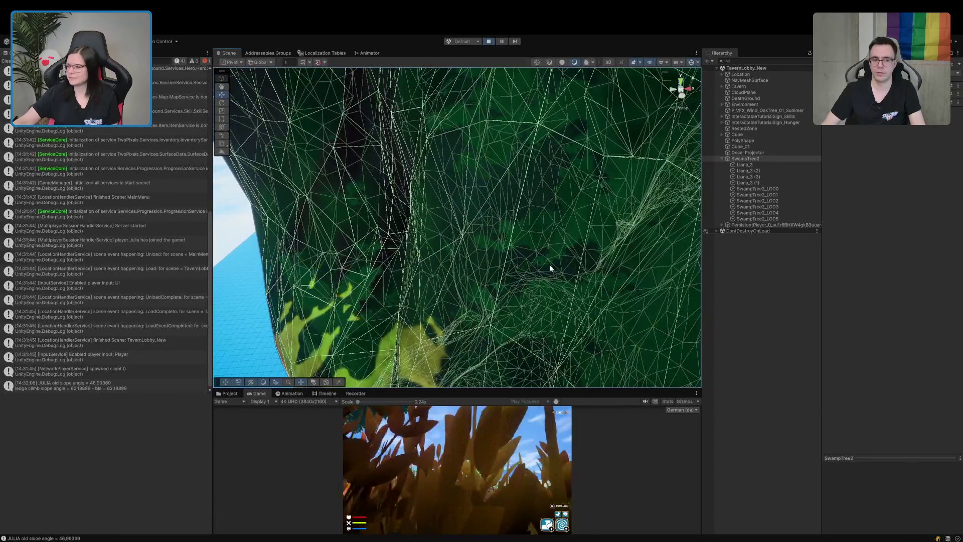
{"action": "key", "text": "alt+Tab"}
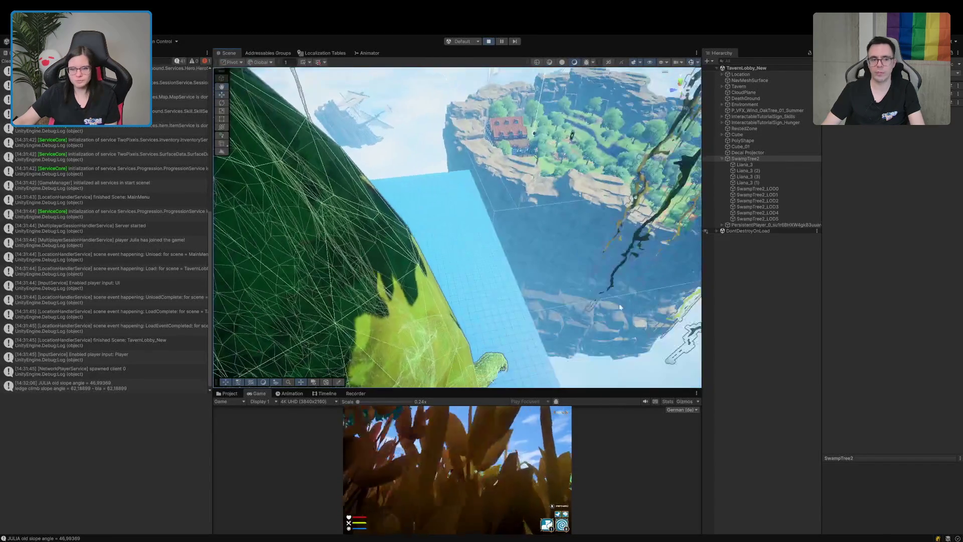
{"action": "left_click_drag", "start_coordinate": [620, 307], "coordinate": [411, 278]}
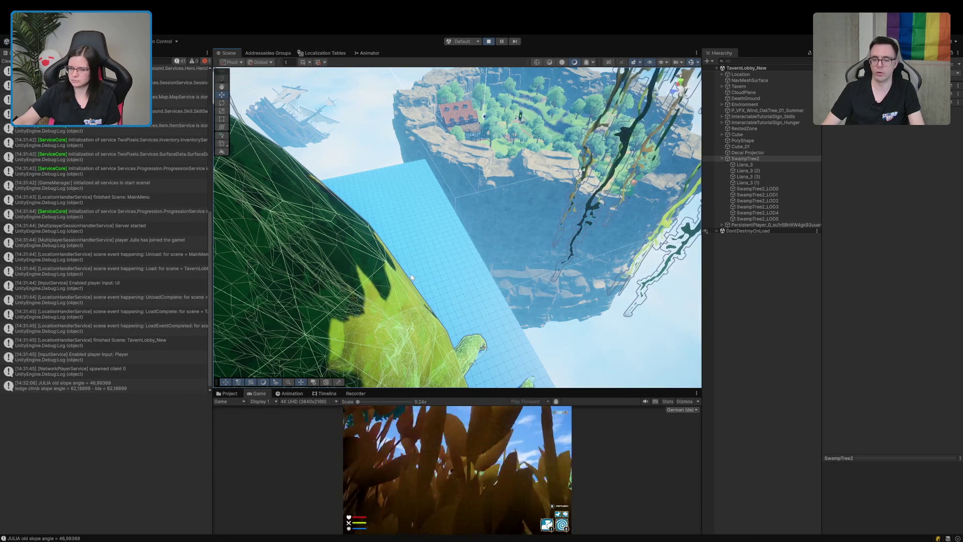
Orbit the Scene camera around the island, enlarge the Game preview, and zoom toward the blue wall.
{"action": "mouse_move", "coordinate": [411, 277]}
{"action": "left_mouse_down"}
{"action": "mouse_move", "coordinate": [230, 228]}
{"action": "mouse_move", "coordinate": [143, 239]}
{"action": "mouse_move", "coordinate": [193, 285]}
{"action": "mouse_move", "coordinate": [288, 209]}
{"action": "mouse_move", "coordinate": [279, 204]}
{"action": "mouse_move", "coordinate": [296, 209]}
{"action": "left_mouse_up"}
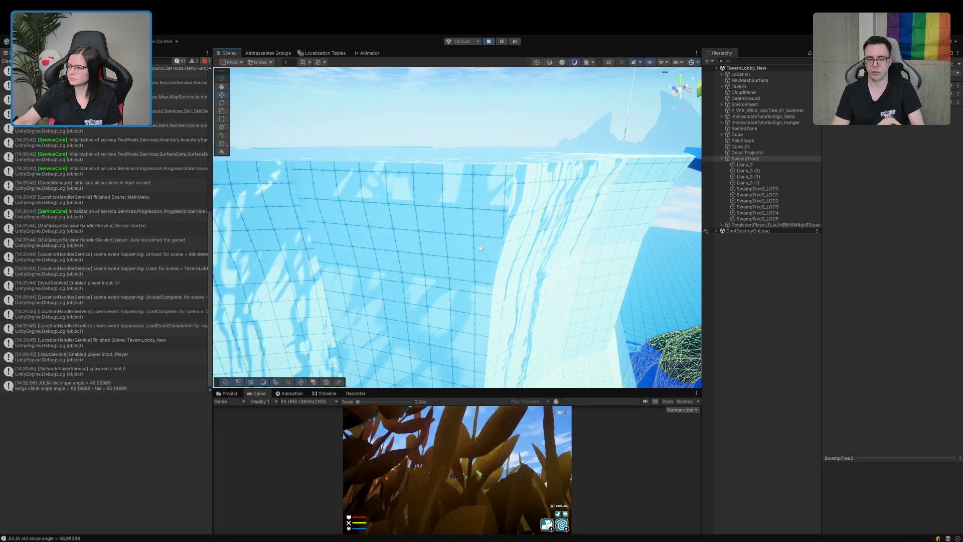
{"action": "key", "text": "alt"}
{"action": "left_click_drag", "start_coordinate": [474, 248], "coordinate": [473, 264]}
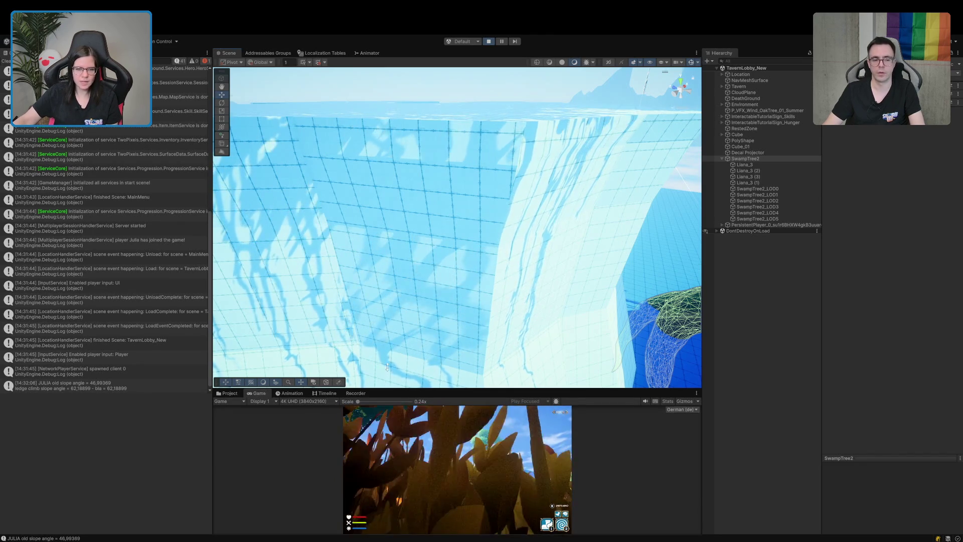
{"action": "left_click_drag", "start_coordinate": [384, 388], "coordinate": [385, 353]}
{"action": "scroll", "coordinate": [412, 272], "scroll_direction": "up", "scroll_amount": 3}
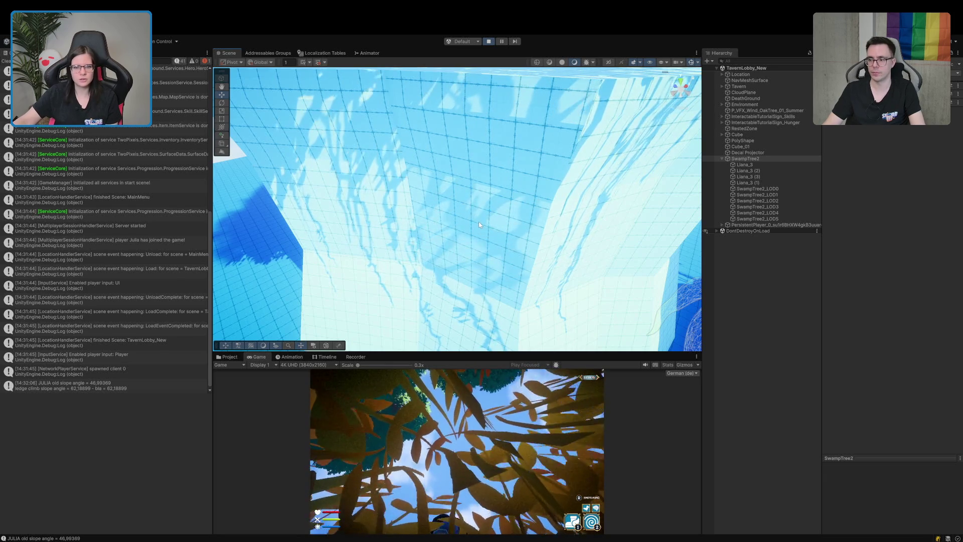
{"action": "mouse_move", "coordinate": [479, 225]}
{"action": "left_mouse_down"}
{"action": "mouse_move", "coordinate": [501, 153]}
{"action": "mouse_move", "coordinate": [434, 331]}
{"action": "mouse_move", "coordinate": [591, 255]}
{"action": "mouse_move", "coordinate": [599, 261]}
{"action": "mouse_move", "coordinate": [594, 251]}
{"action": "mouse_move", "coordinate": [520, 262]}
{"action": "mouse_move", "coordinate": [524, 276]}
{"action": "left_mouse_up"}
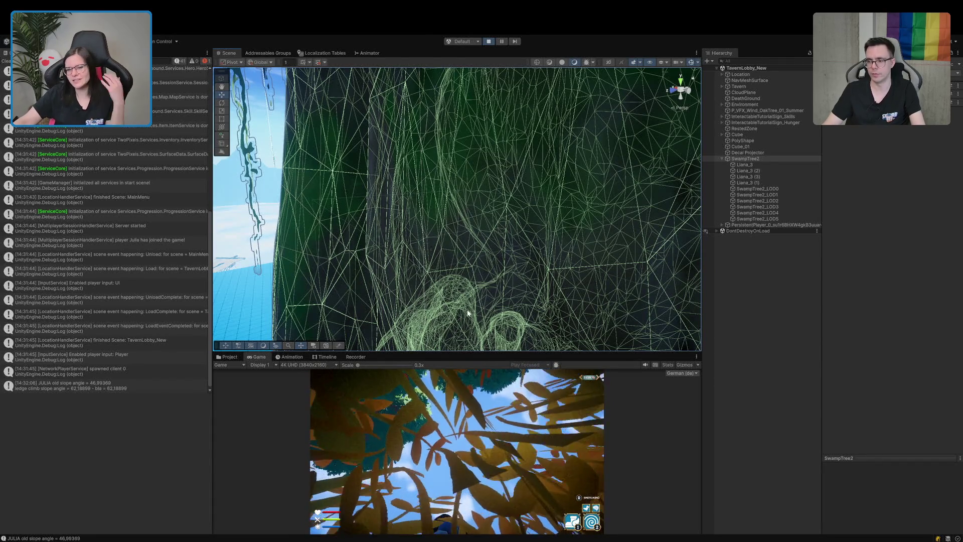
Orbit around the wireframe tree trunk and switch the Scene view to Shaded draw mode.
{"action": "left_click_drag", "start_coordinate": [473, 279], "coordinate": [522, 293]}
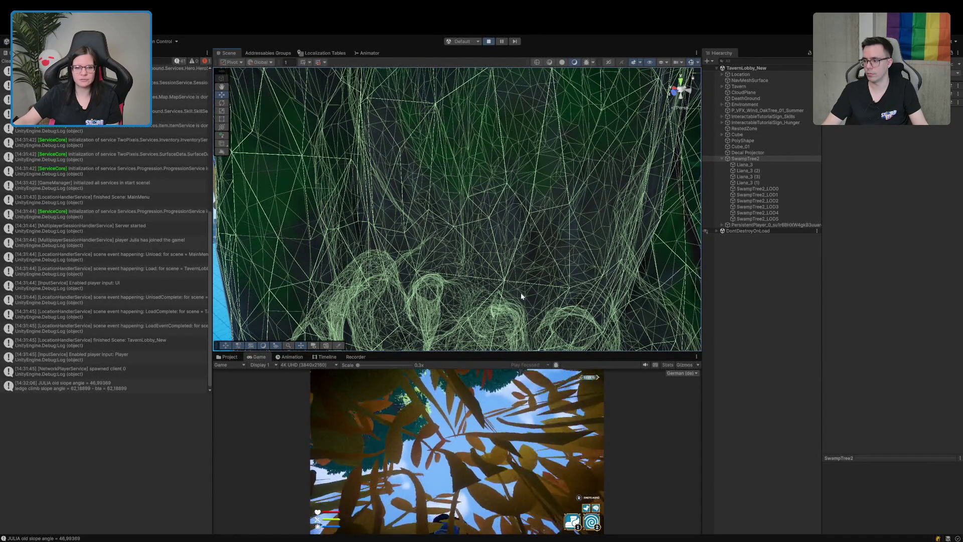
{"action": "left_click", "coordinate": [563, 62]}
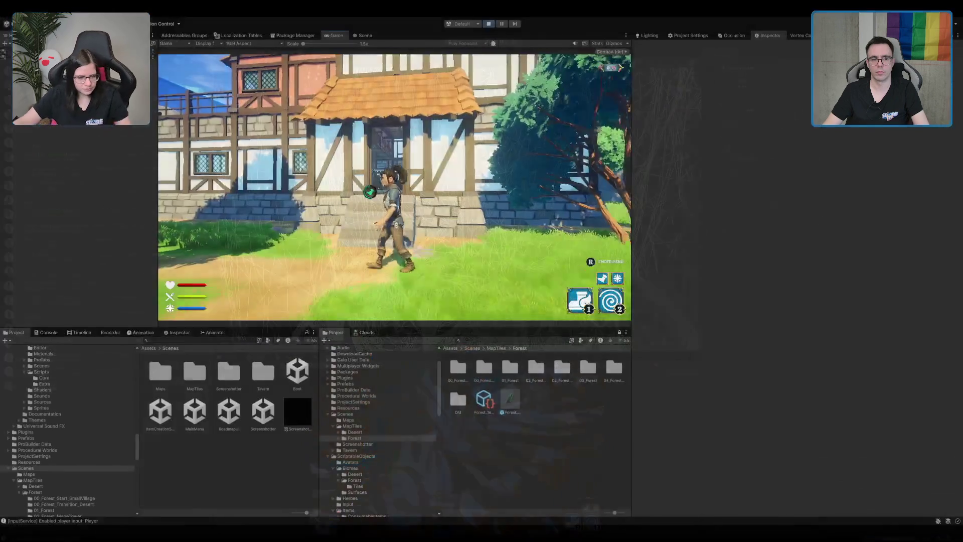
Run and jump the character past the house into the blue grid level, then stop play mode.
{"action": "key", "text": "space"}
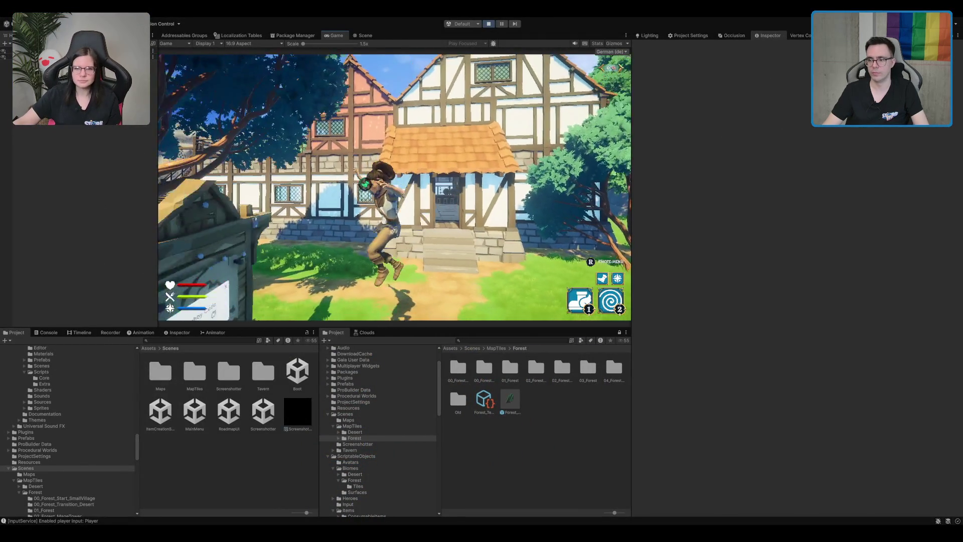
{"action": "key", "text": "w"}
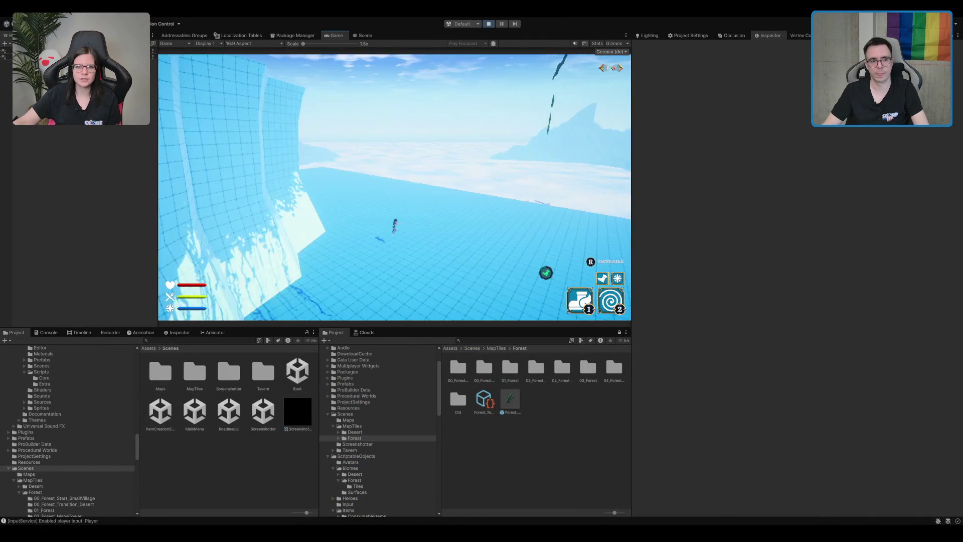
{"action": "key", "text": "w"}
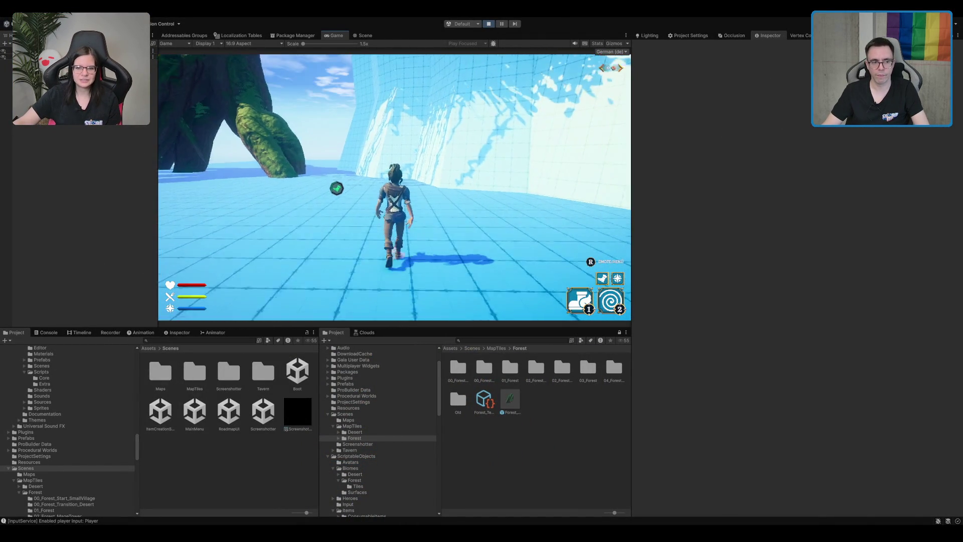
{"action": "key", "text": "w"}
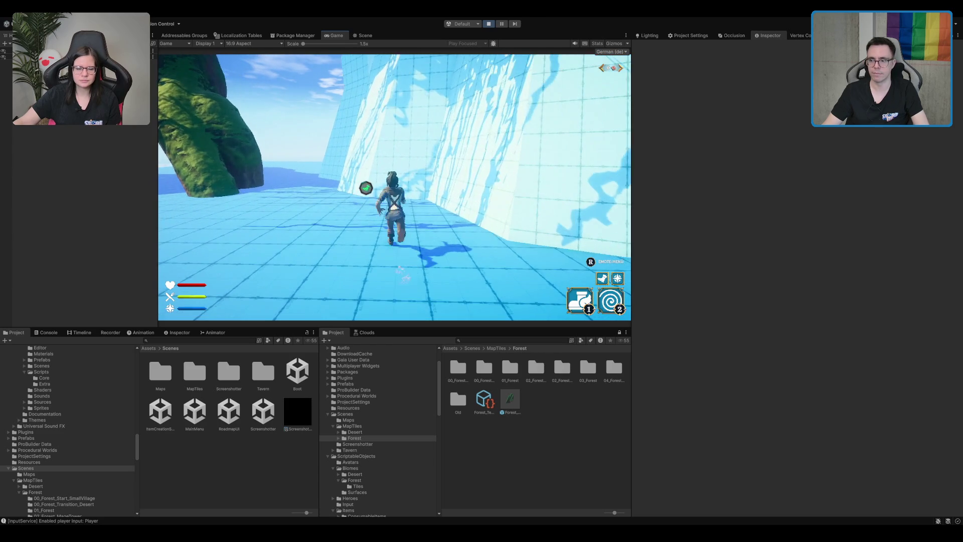
{"action": "key", "text": "a"}
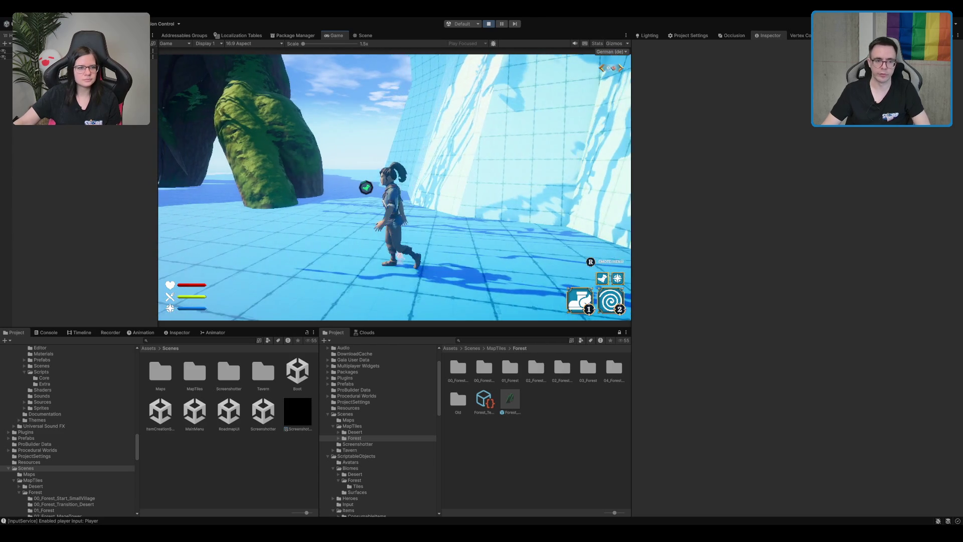
{"action": "key", "text": "w"}
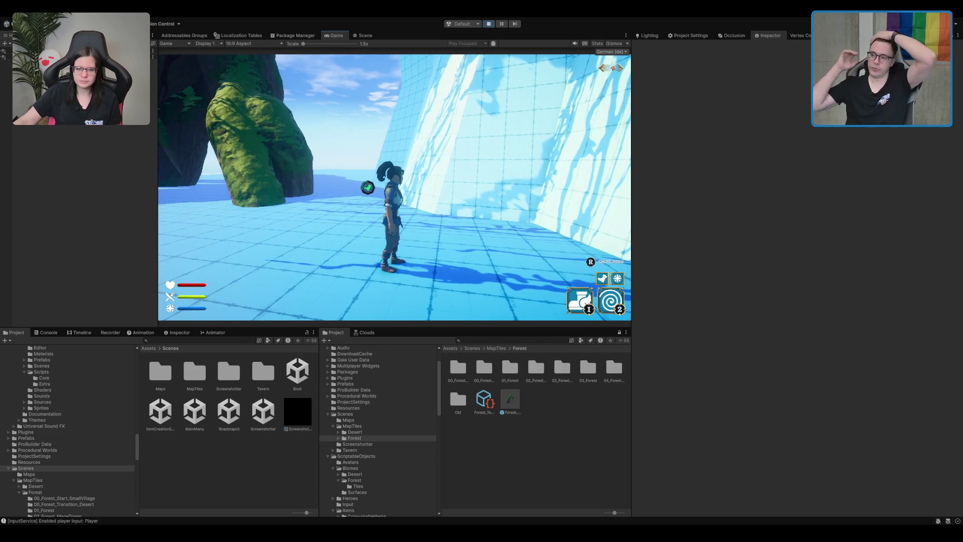
{"action": "left_click", "coordinate": [487, 24]}
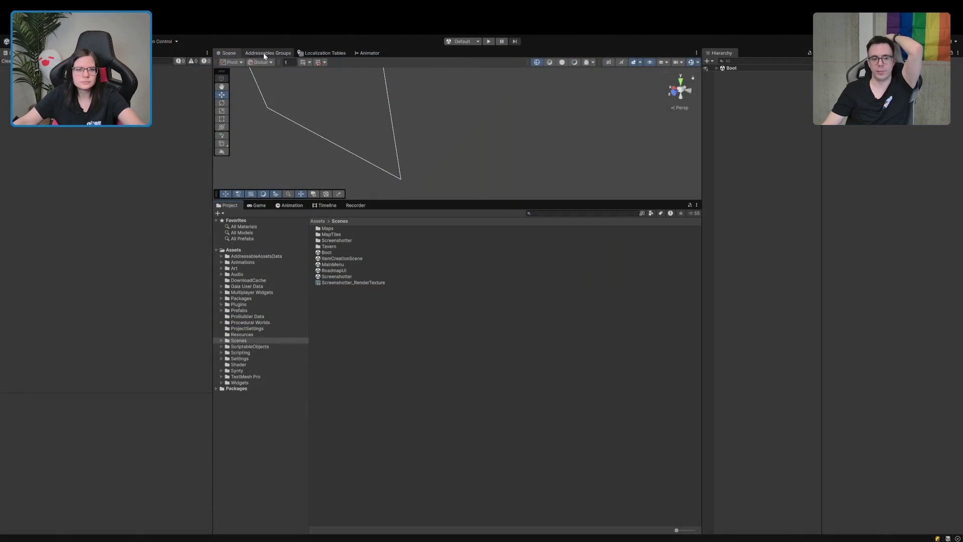
Show the Addressables Groups list, widen the left panels, and enter play mode from Boot.
{"action": "left_click", "coordinate": [265, 54]}
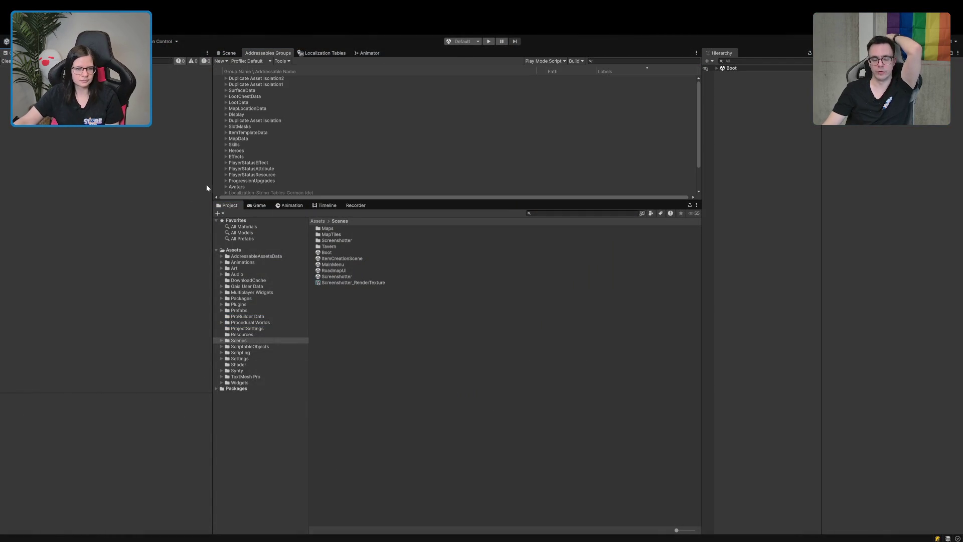
{"action": "left_click_drag", "start_coordinate": [213, 184], "coordinate": [144, 183]}
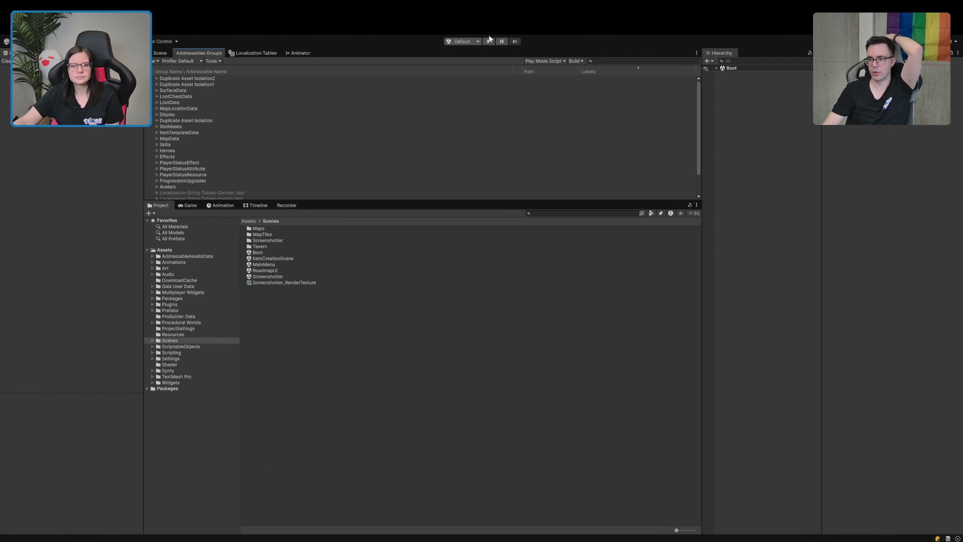
{"action": "left_click", "coordinate": [488, 42]}
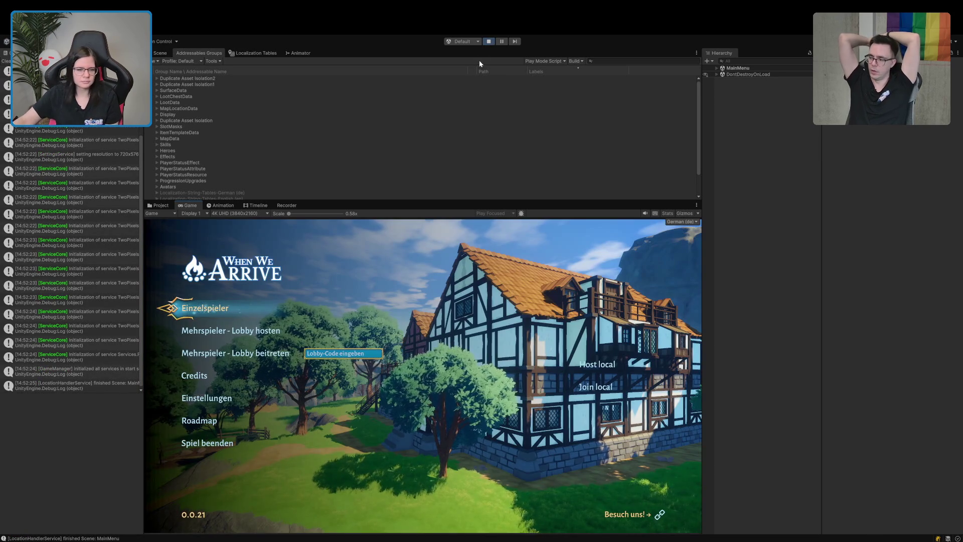
Host a lobby via 'Mehrspieler - Lobby hosten', copy its code, maximise the Game view, and resume.
{"action": "left_click", "coordinate": [254, 331]}
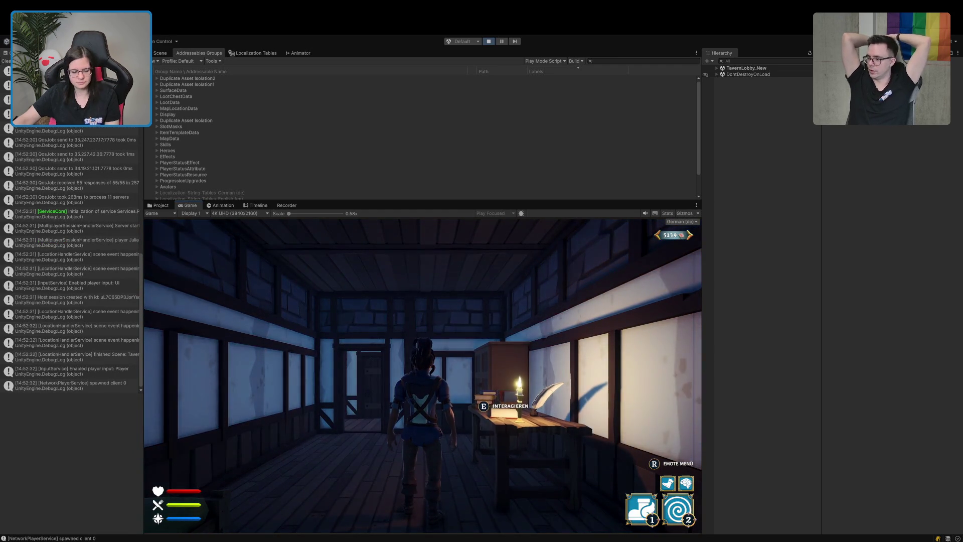
{"action": "key", "text": "Escape"}
{"action": "left_click", "coordinate": [626, 382]}
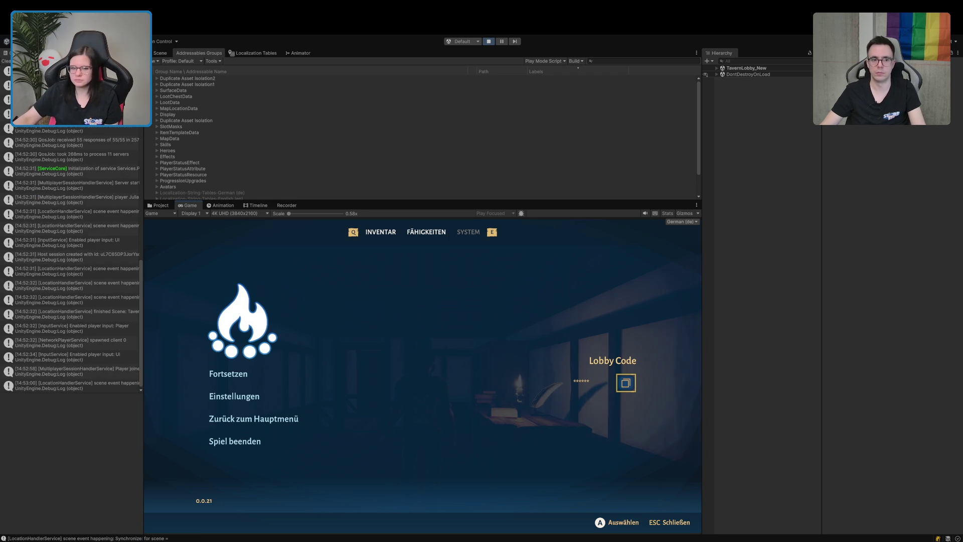
{"action": "double_click", "coordinate": [185, 206]}
{"action": "left_click", "coordinate": [181, 296]}
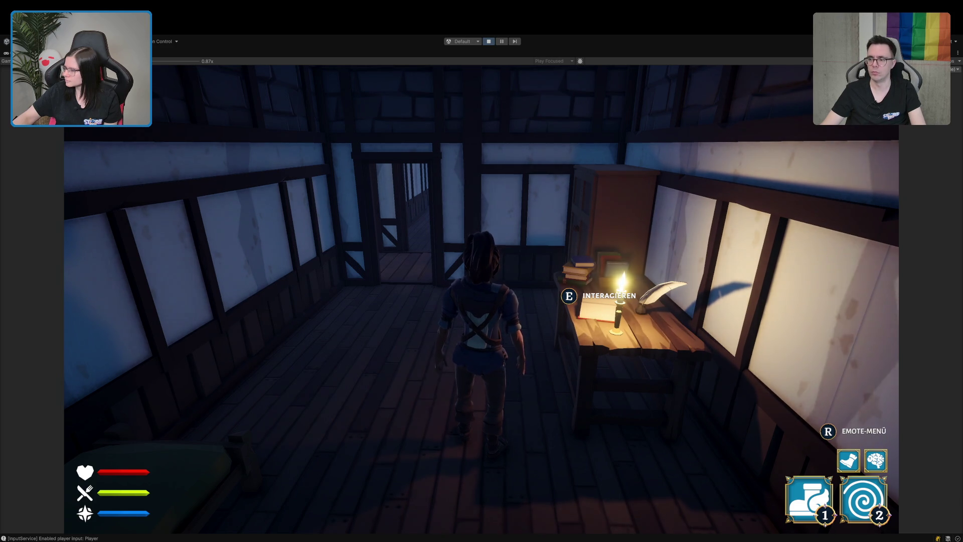
Walk the character downstairs, across the tavern hall and outside into the green portal.
{"action": "key", "text": "w"}
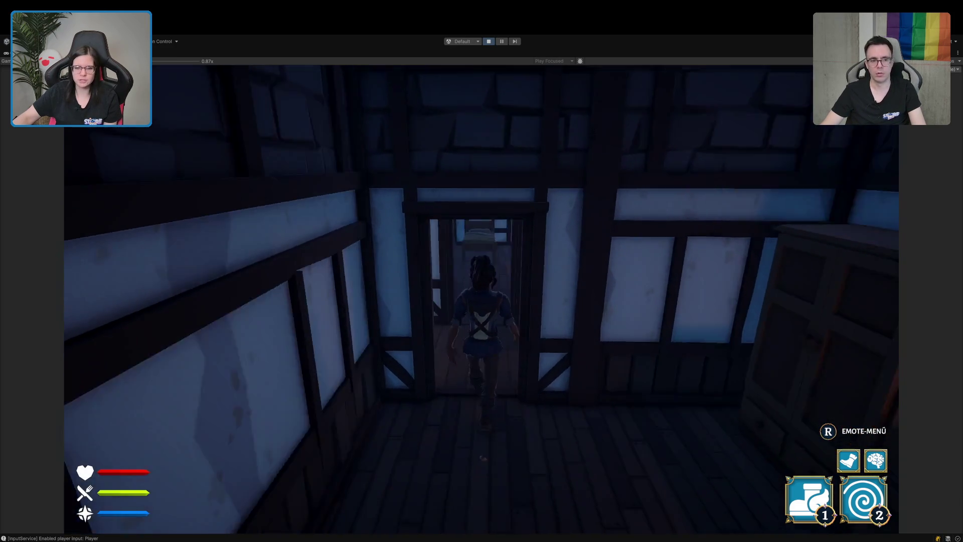
{"action": "key", "text": "w"}
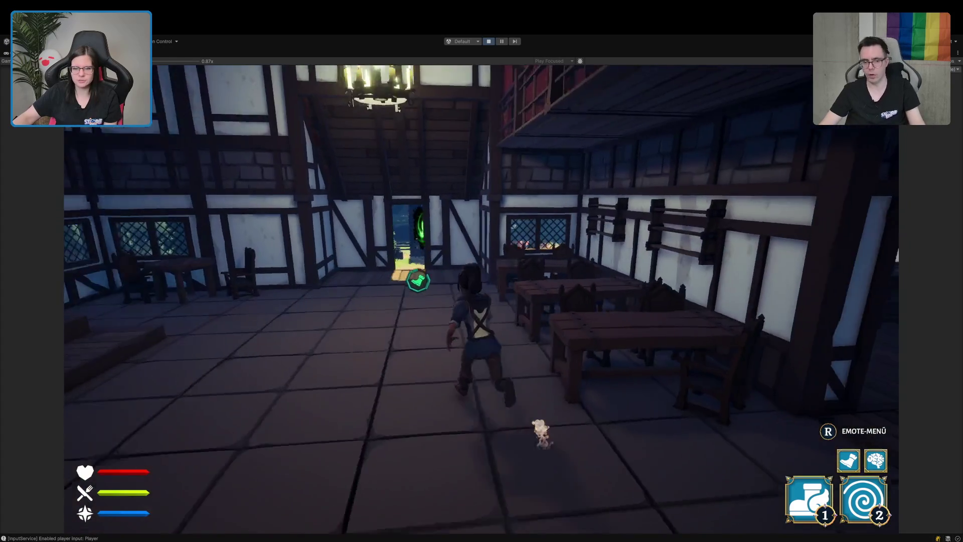
{"action": "key", "text": "w"}
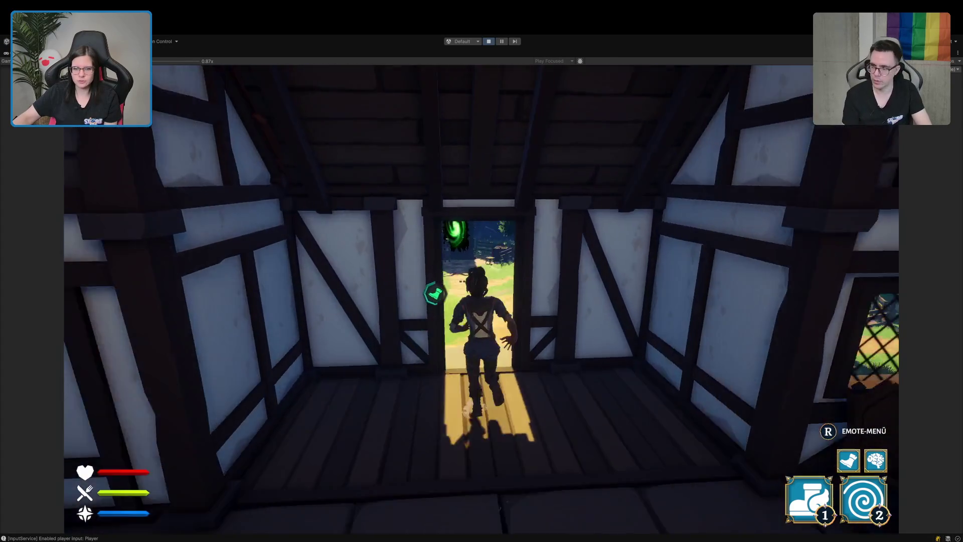
{"action": "key", "text": "w"}
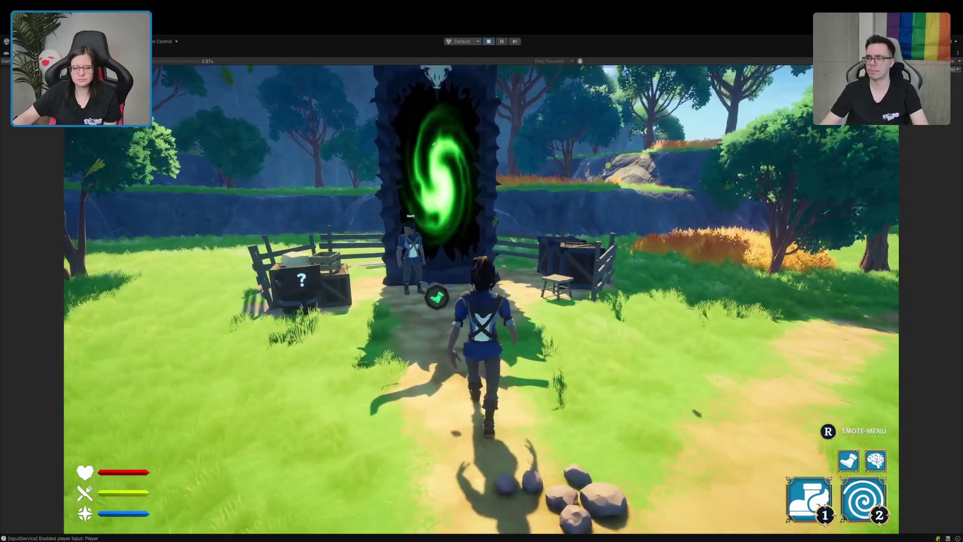
{"action": "key", "text": "w"}
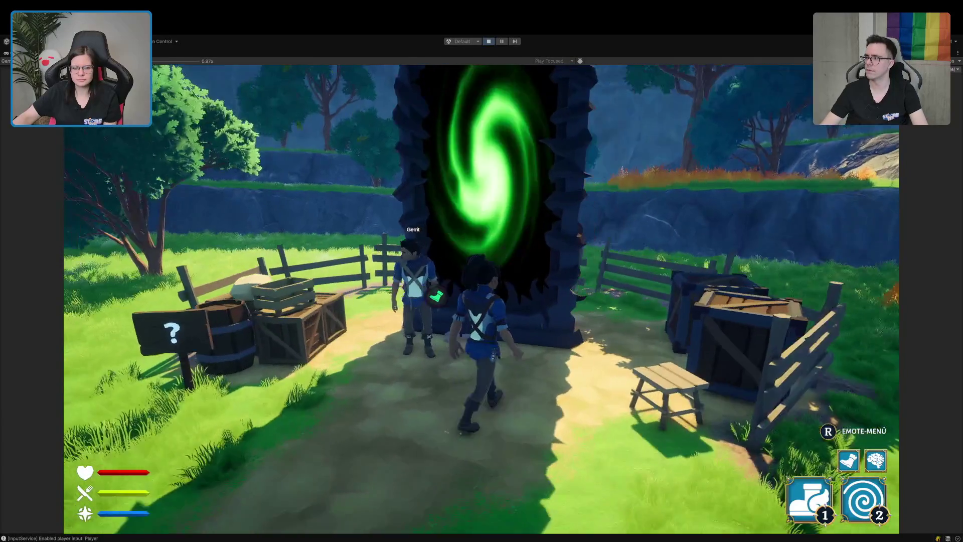
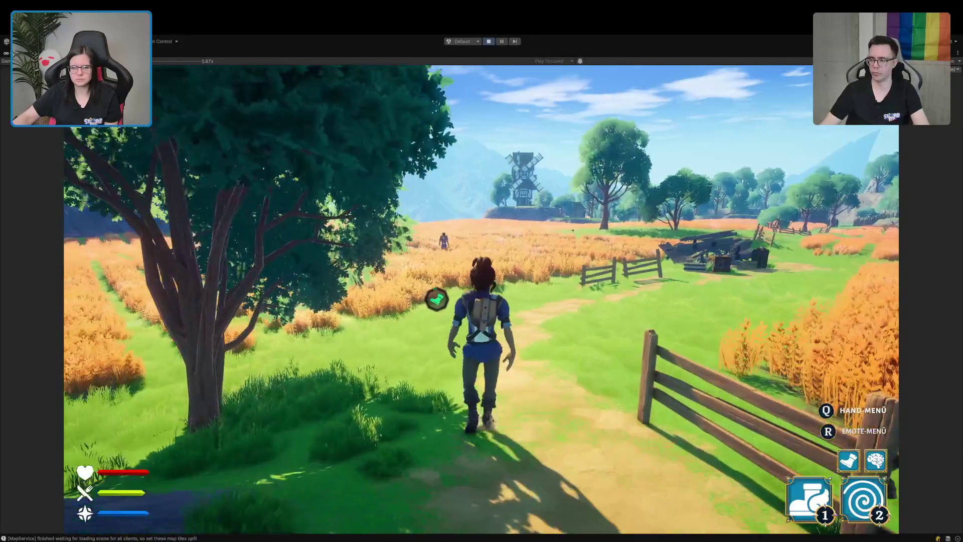
Fire abilities 1 and 2, including the smoke-burst dash, across the wheat fields until the 154-meter run ends.
{"action": "key", "text": "2"}
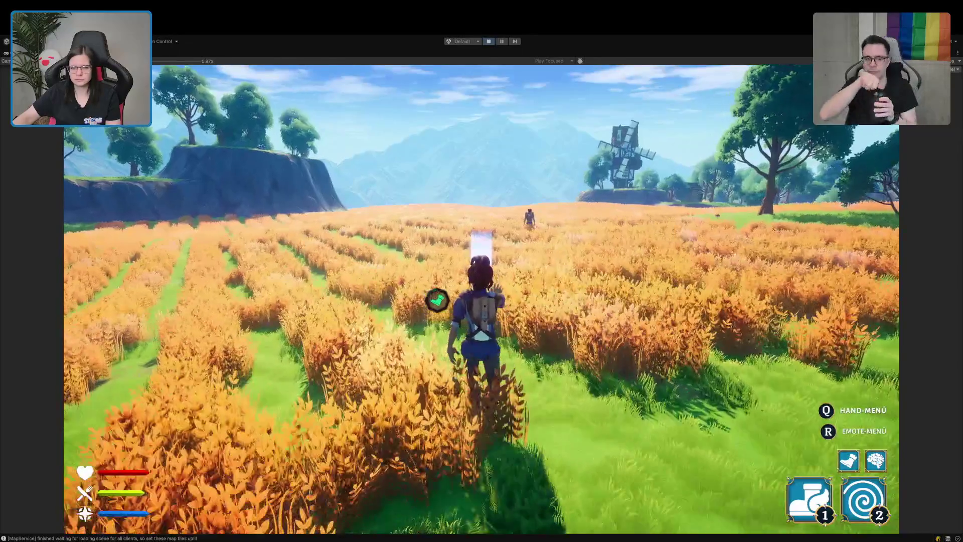
{"action": "key", "text": "2"}
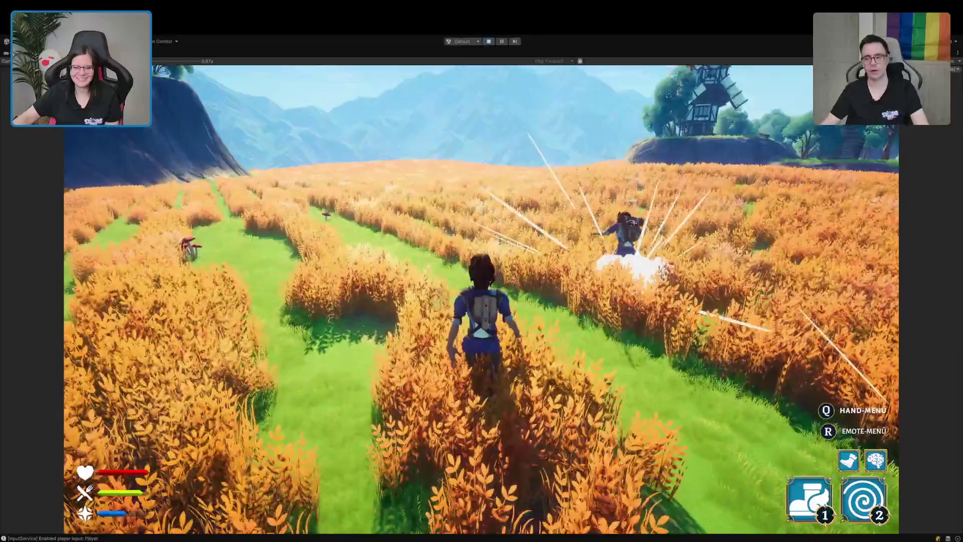
{"action": "key", "text": "1"}
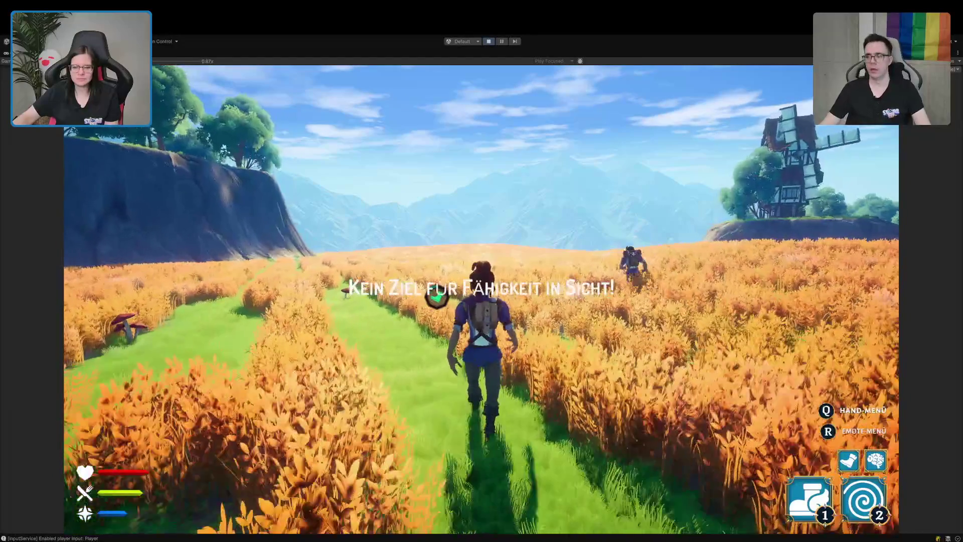
{"action": "key", "text": "2"}
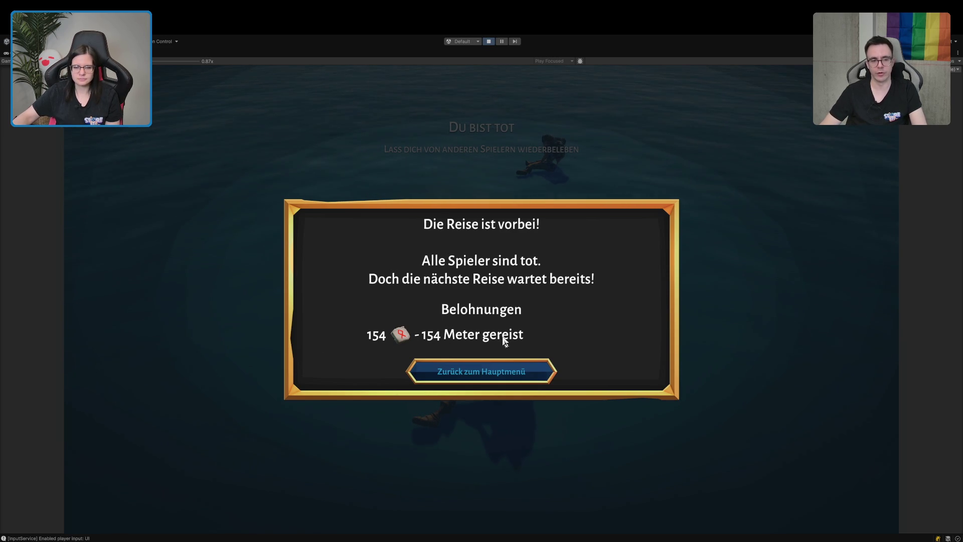
Leave the 'Die Reise ist vorbei!' screen via 'Zurück zum Hauptmenü' to reload the tavern hub.
{"action": "left_click", "coordinate": [475, 378]}
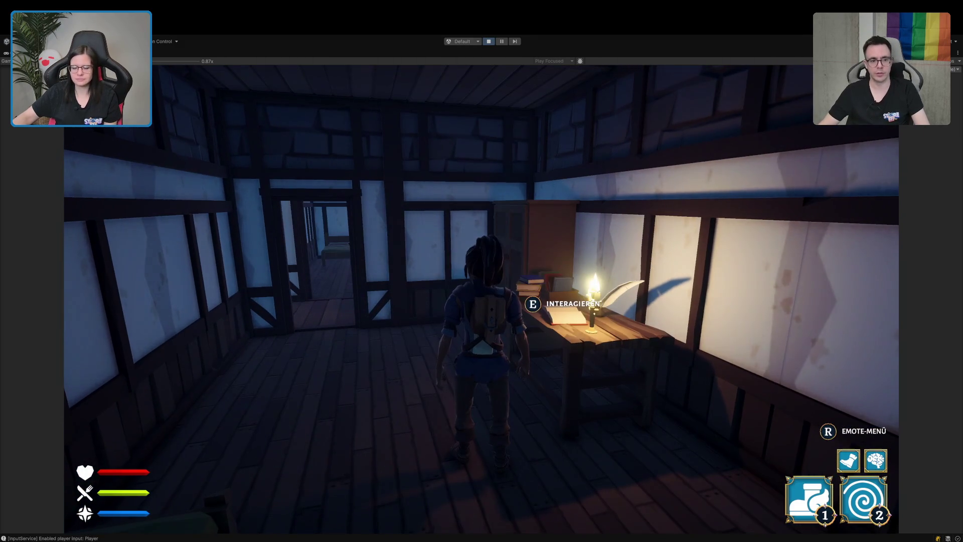
Walk the character away from the desk, through the doorways and along the corridor.
{"action": "key", "text": "a"}
{"action": "key", "text": "w"}
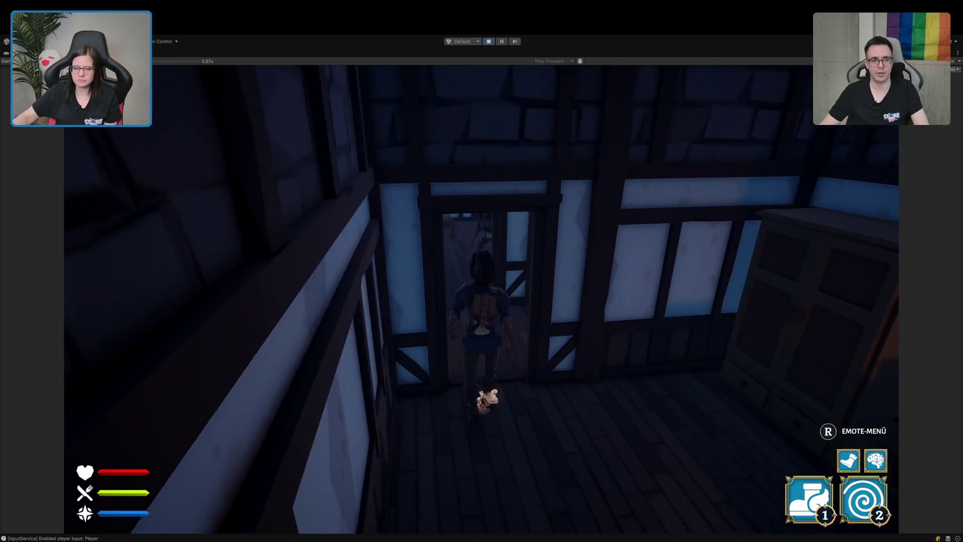
{"action": "key", "text": "w"}
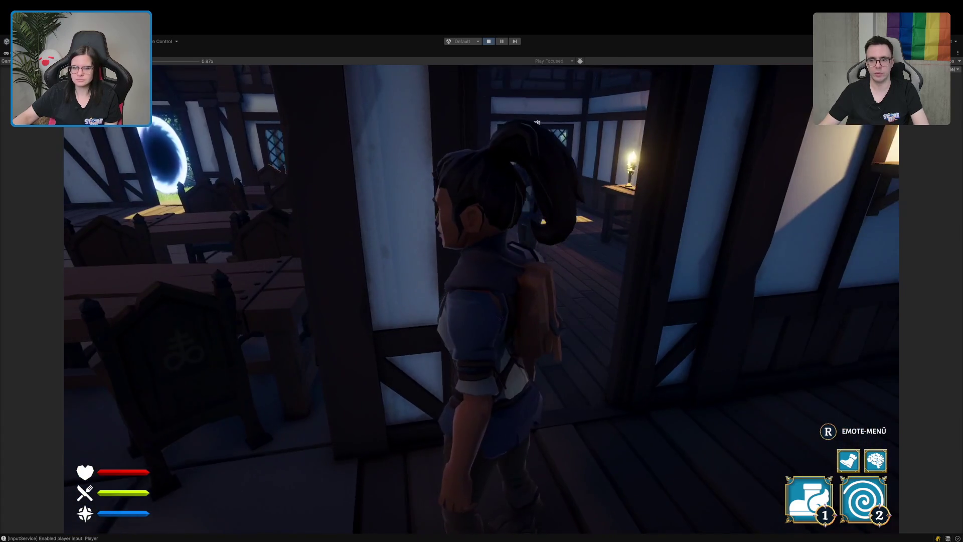
{"action": "key", "text": "w"}
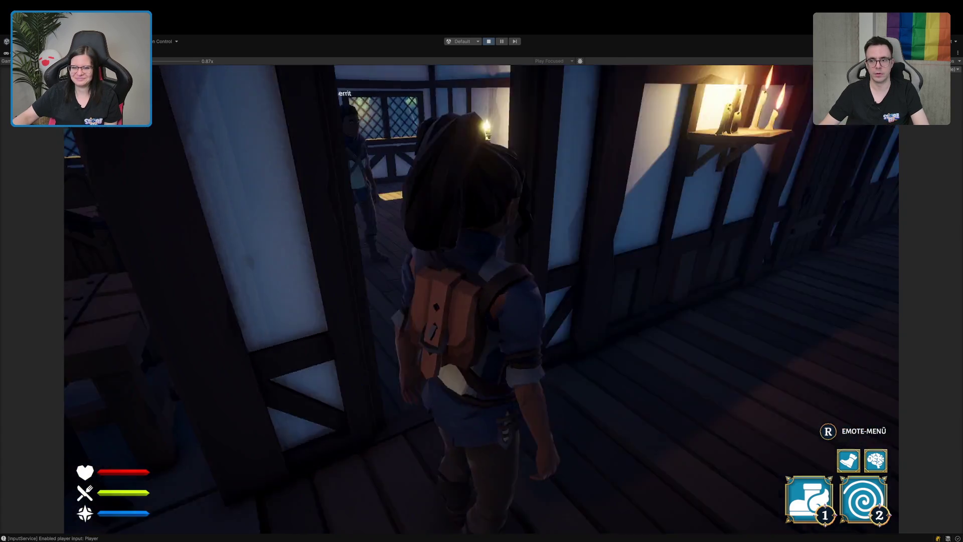
{"action": "key", "text": "w"}
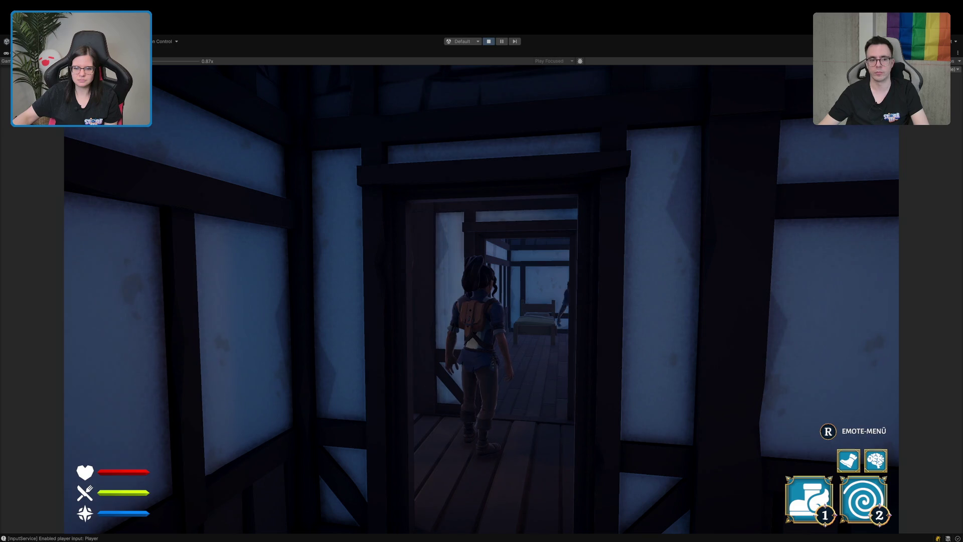
Turn back into the room and walk up to the lit desk to check its interaction.
{"action": "key", "text": "s"}
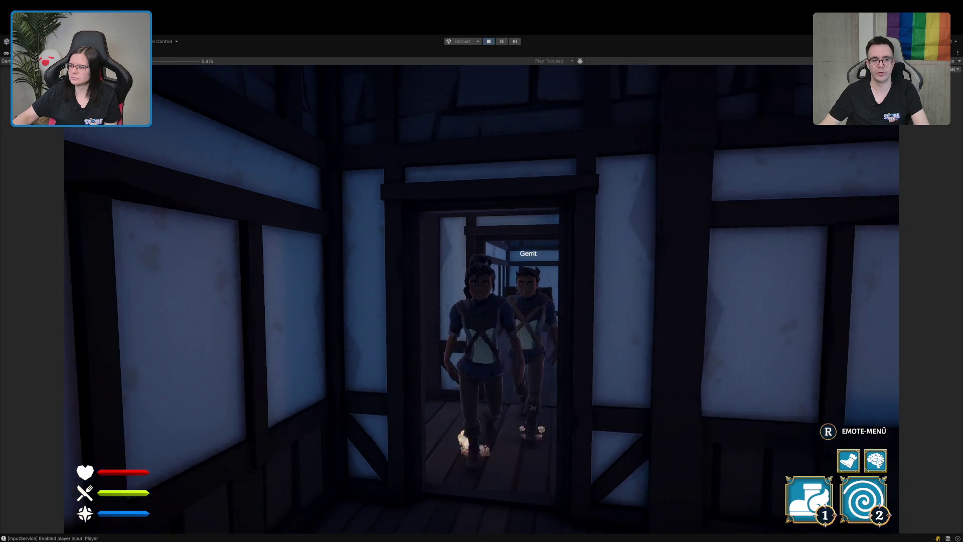
{"action": "key", "text": "w"}
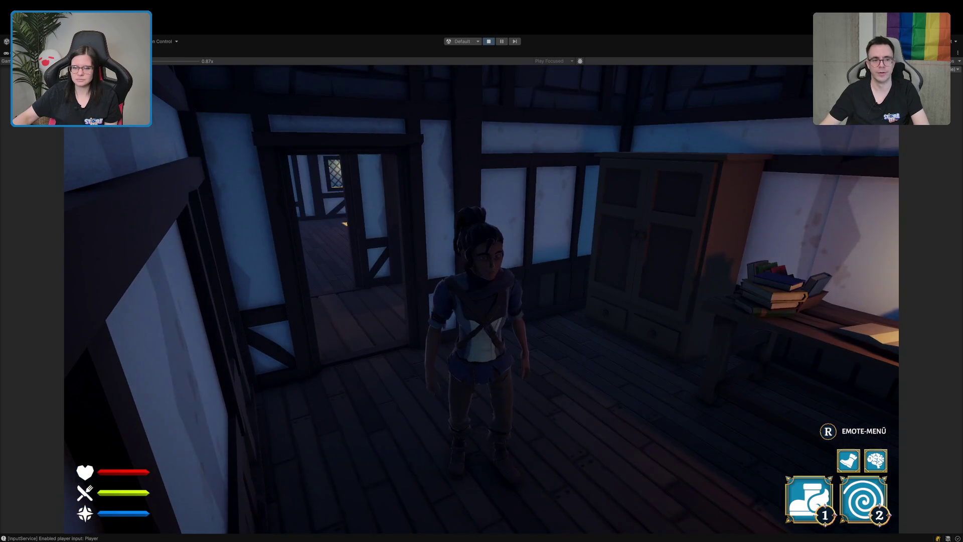
{"action": "key", "text": "w"}
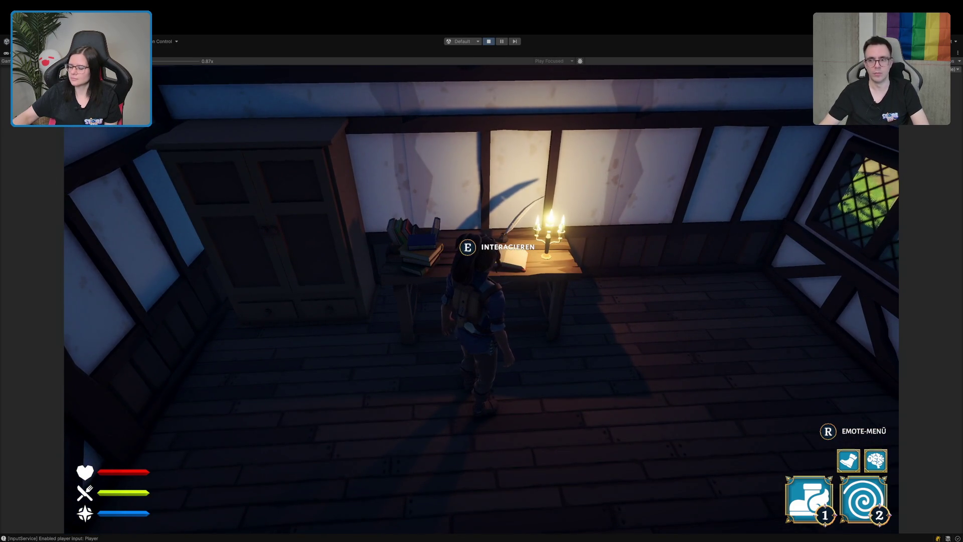
Cross the tavern hall to the outdoor portal area, fire the smoke-burst twice, and reach the green portal.
{"action": "key", "text": "w"}
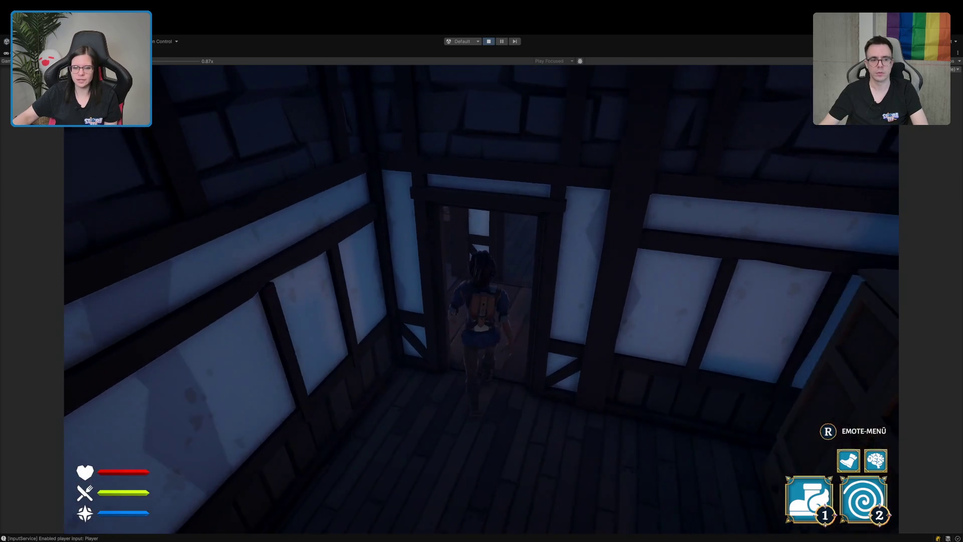
{"action": "key", "text": "w"}
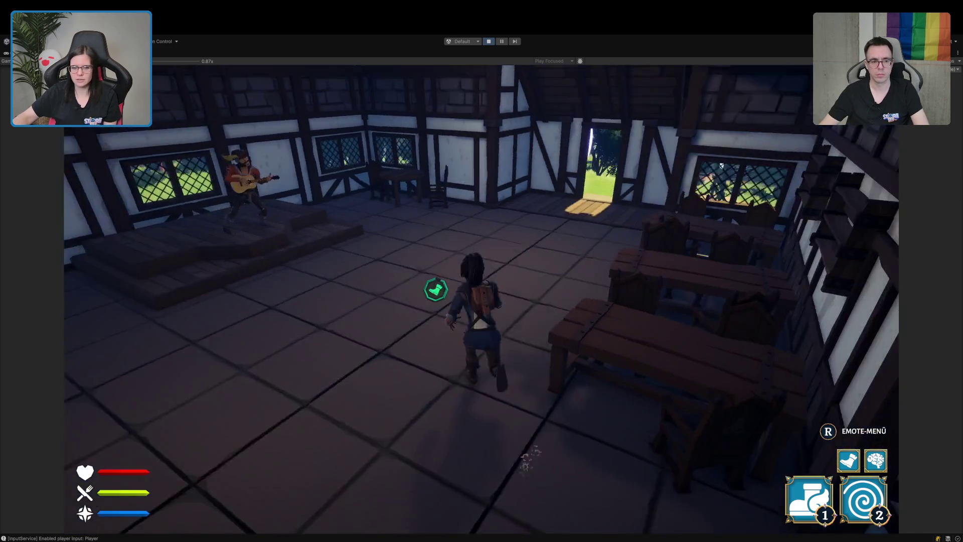
{"action": "key", "text": "w"}
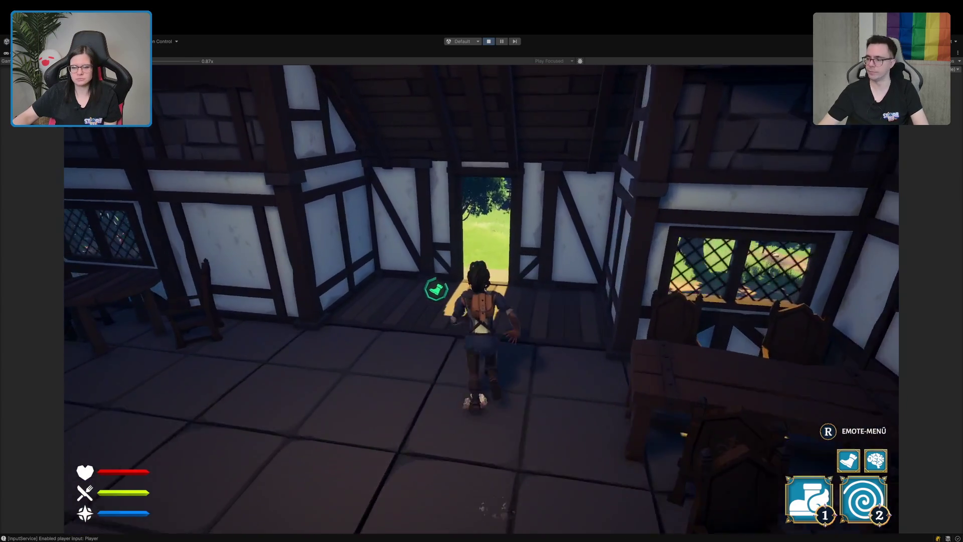
{"action": "key", "text": "w"}
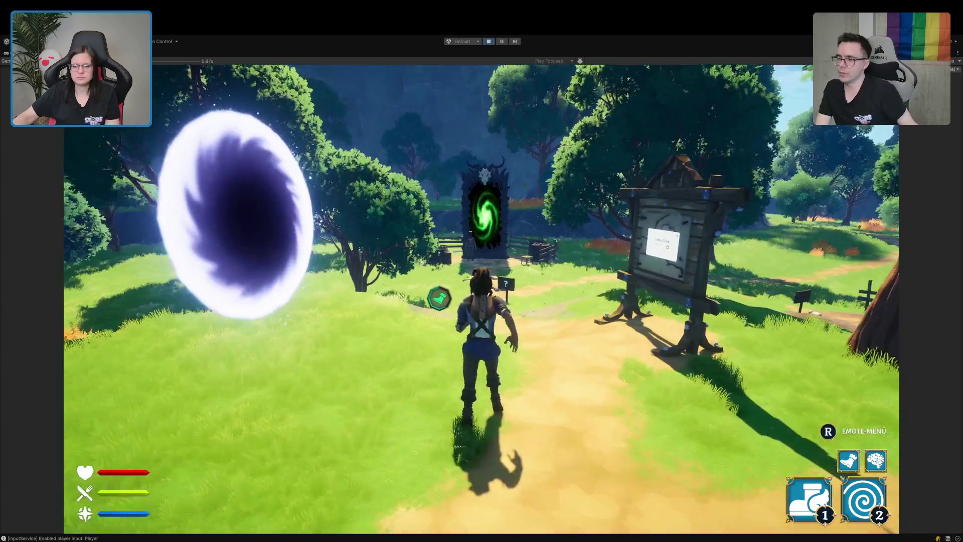
{"action": "key", "text": "w"}
{"action": "key", "text": "2"}
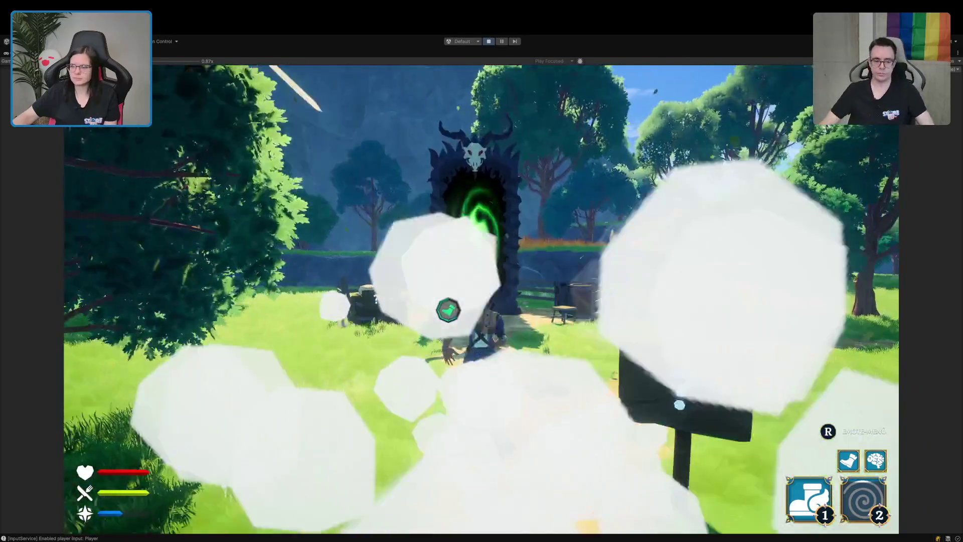
{"action": "key", "text": "w"}
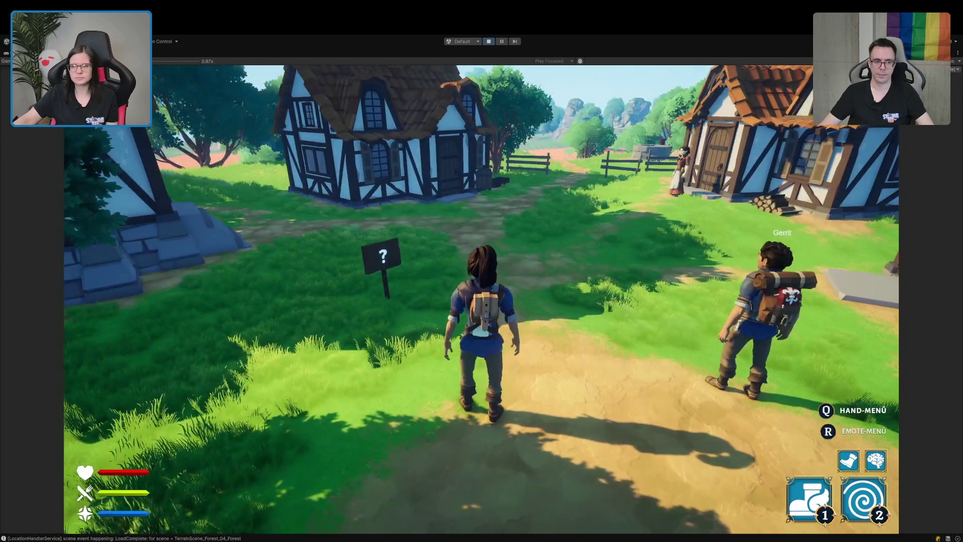
Run along the new village path past the houses and fences out into the fields.
{"action": "key", "text": "w"}
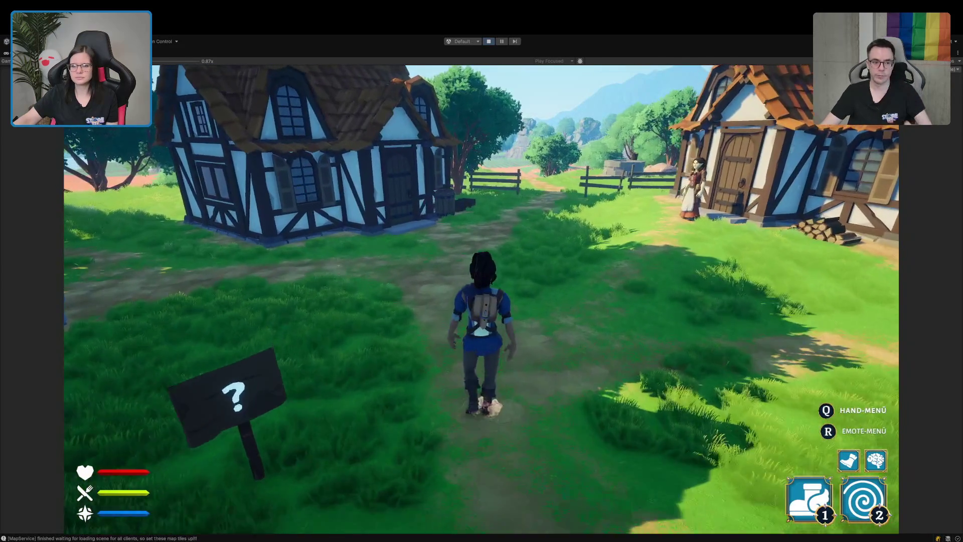
{"action": "key", "text": "w"}
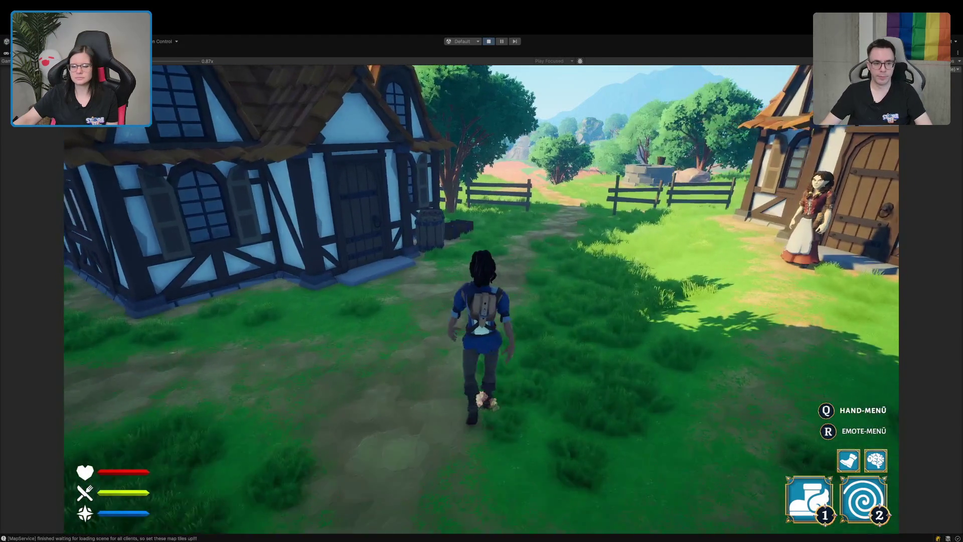
{"action": "key", "text": "w"}
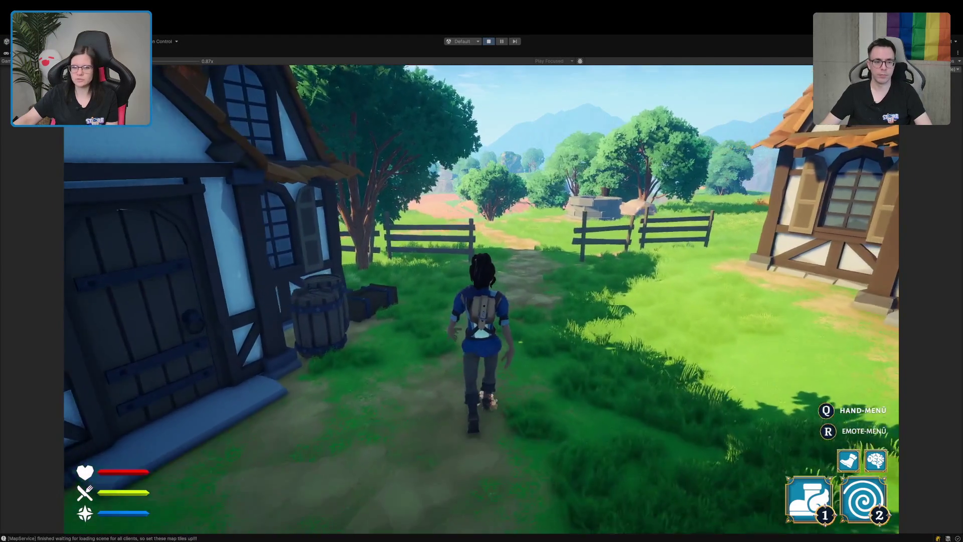
{"action": "key", "text": "w"}
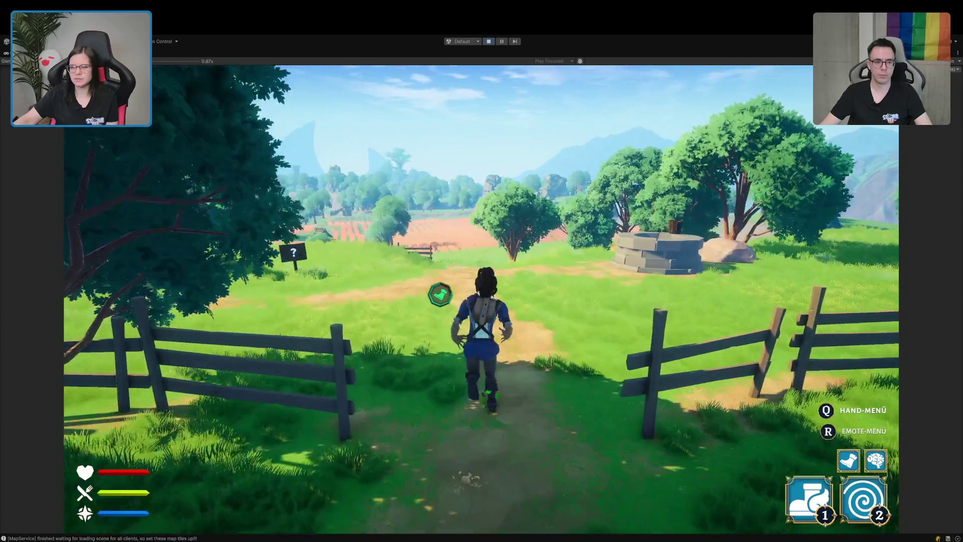
{"action": "key", "text": "w"}
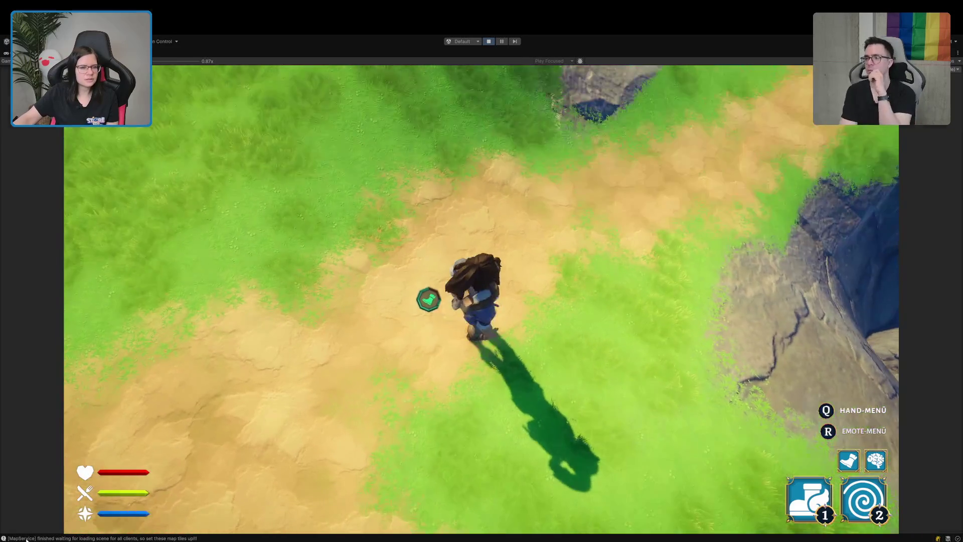
Open the map-tiles log source at line 269 of MapService.cs in Rider, then switch back.
{"action": "double_click", "coordinate": [26, 536]}
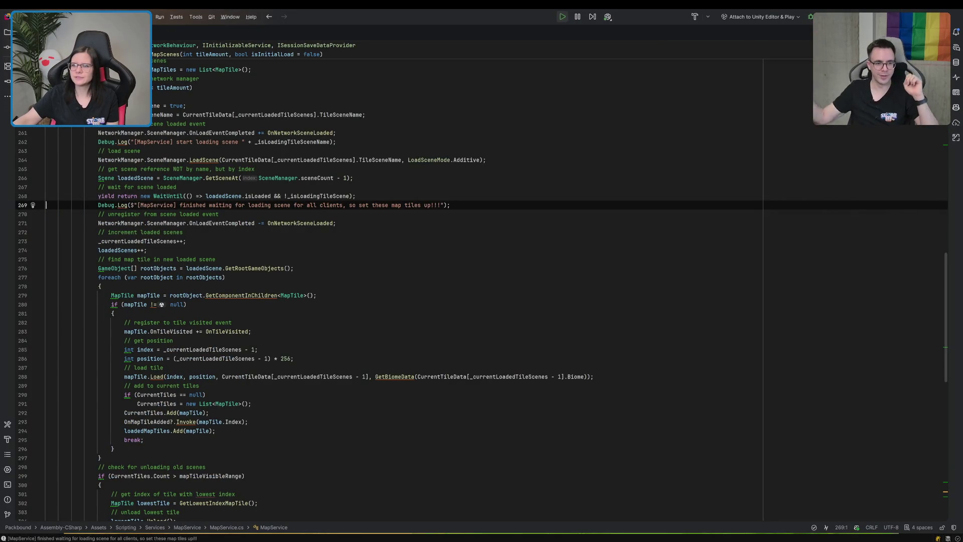
{"action": "key", "text": "alt+Tab"}
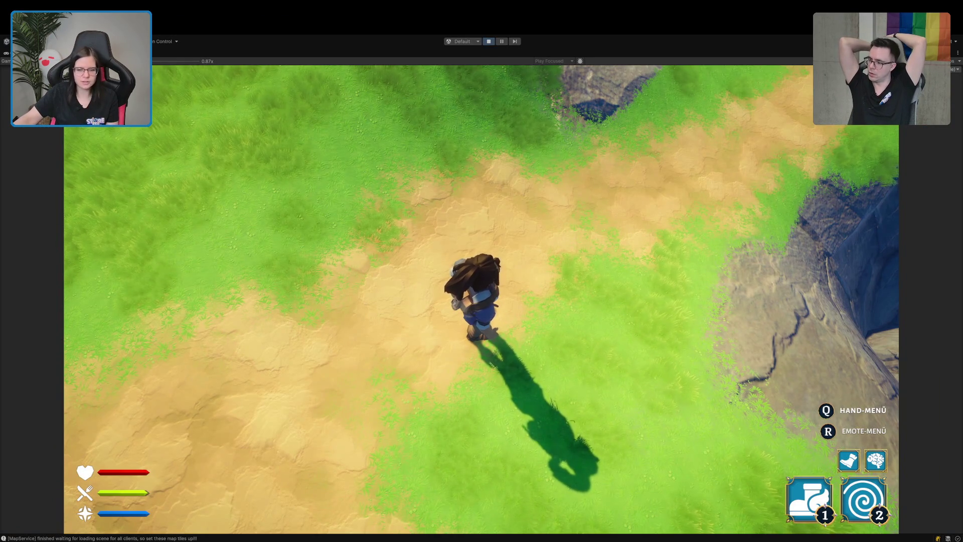
Run north down the dirt path past the tree and across the grass.
{"action": "key", "text": "w"}
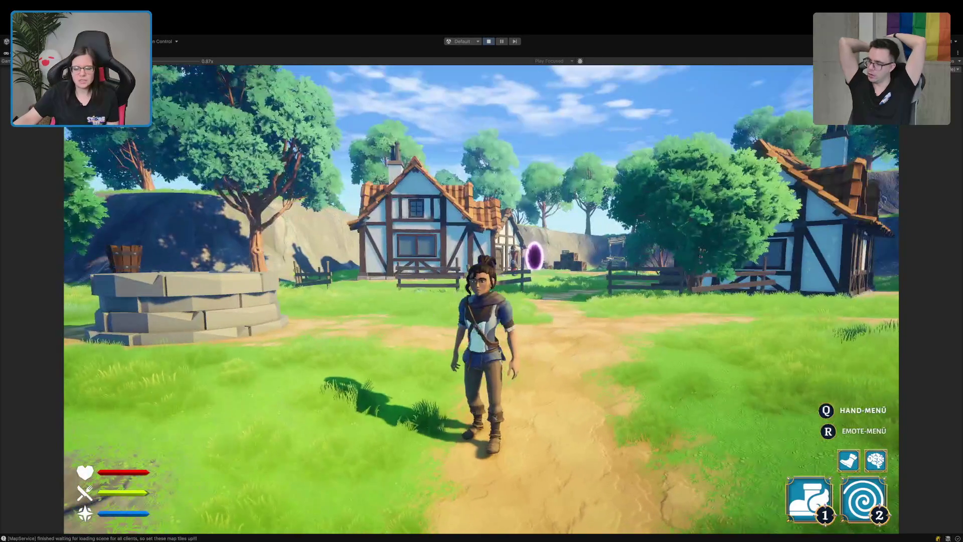
{"action": "key", "text": "w"}
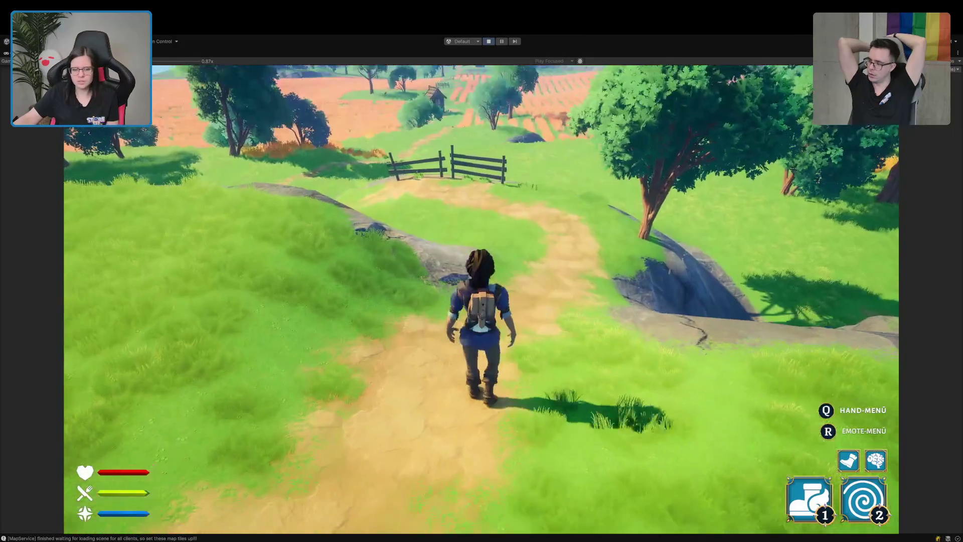
{"action": "key", "text": "w"}
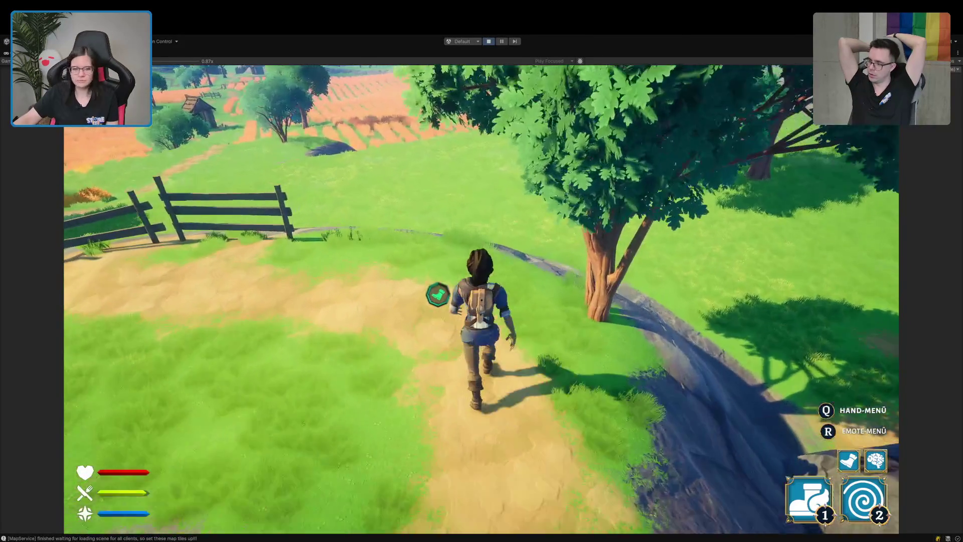
{"action": "key", "text": "w"}
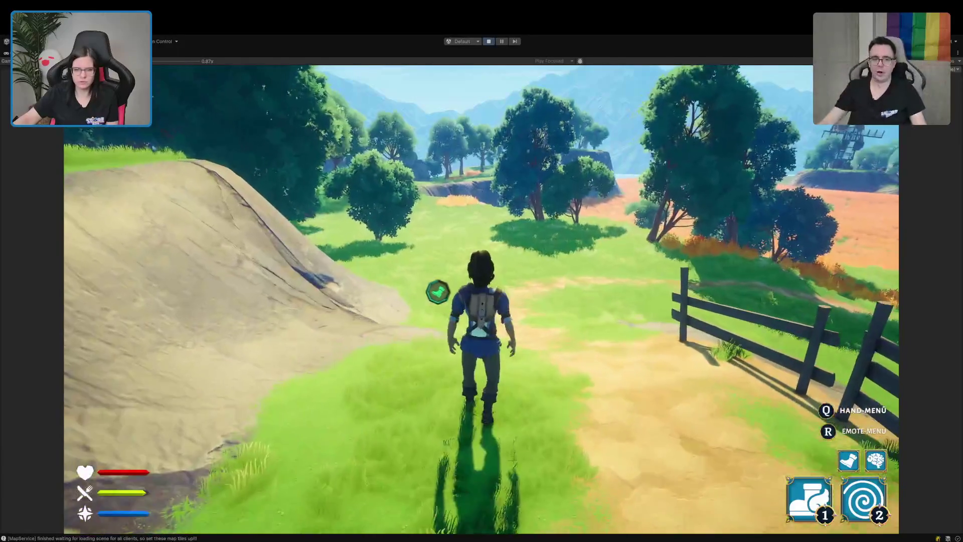
{"action": "key", "text": "w"}
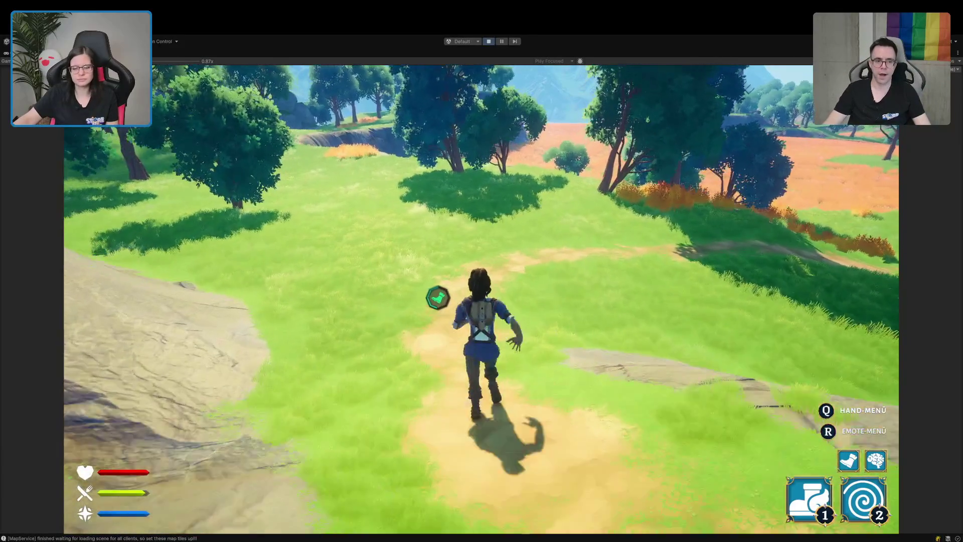
Head back up the path between the rocks toward the shed, then return to the main menu after dying.
{"action": "key", "text": "s"}
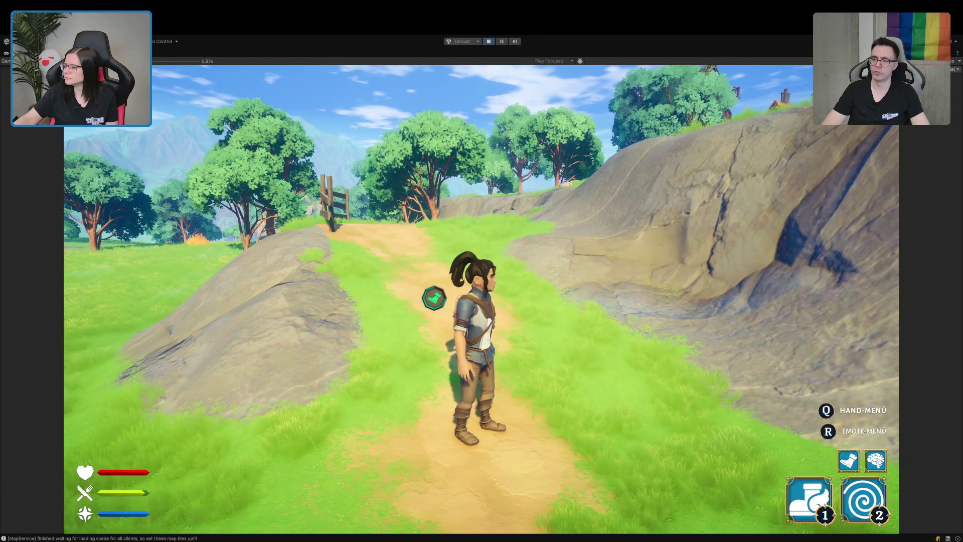
{"action": "key", "text": "w"}
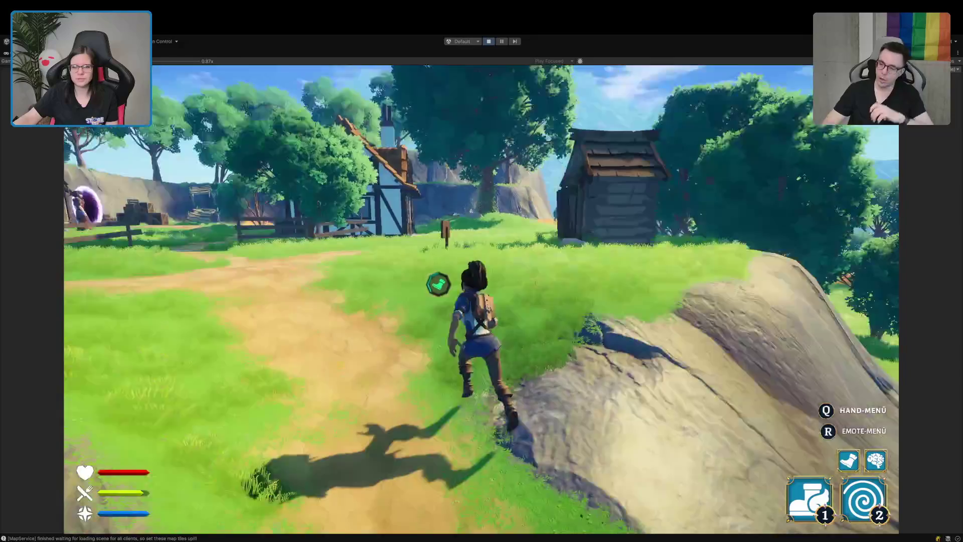
{"action": "key", "text": "w"}
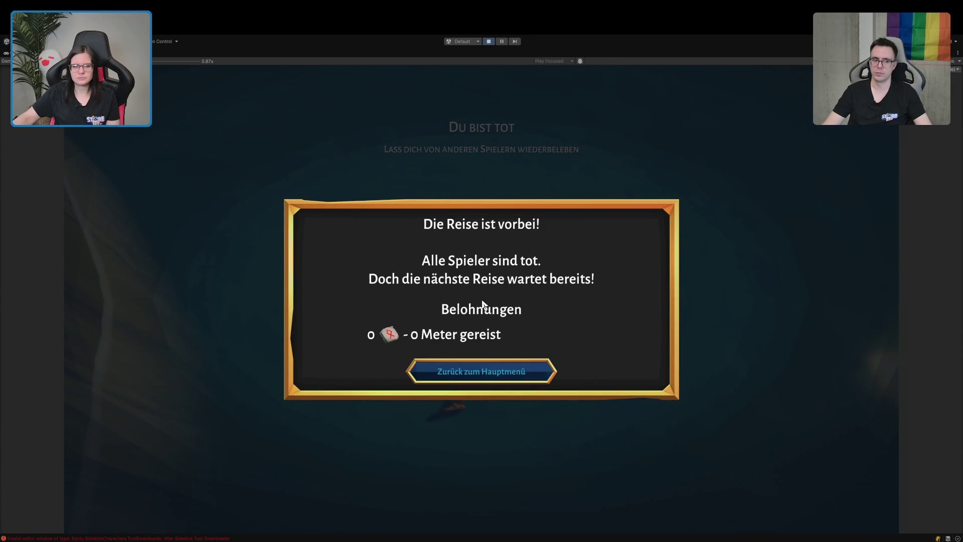
{"action": "left_click", "coordinate": [470, 376]}
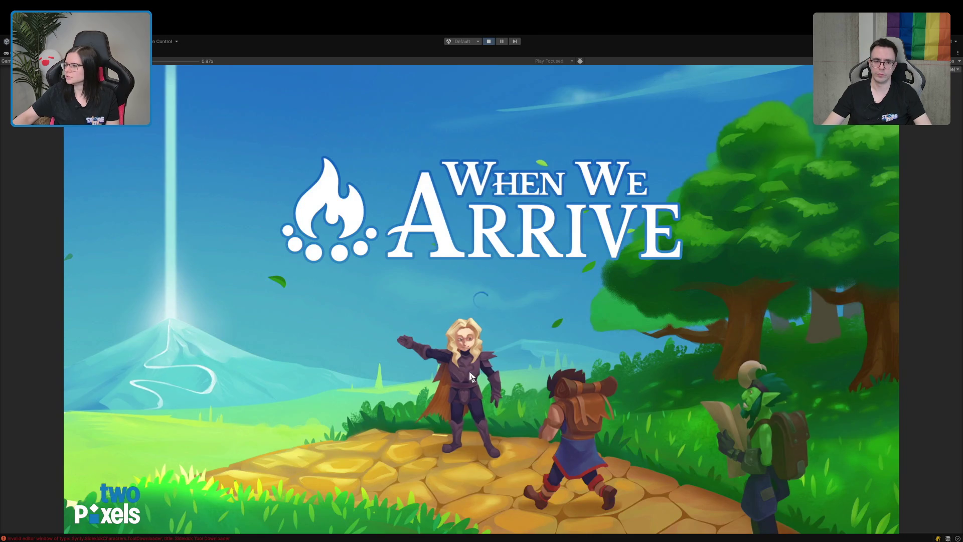